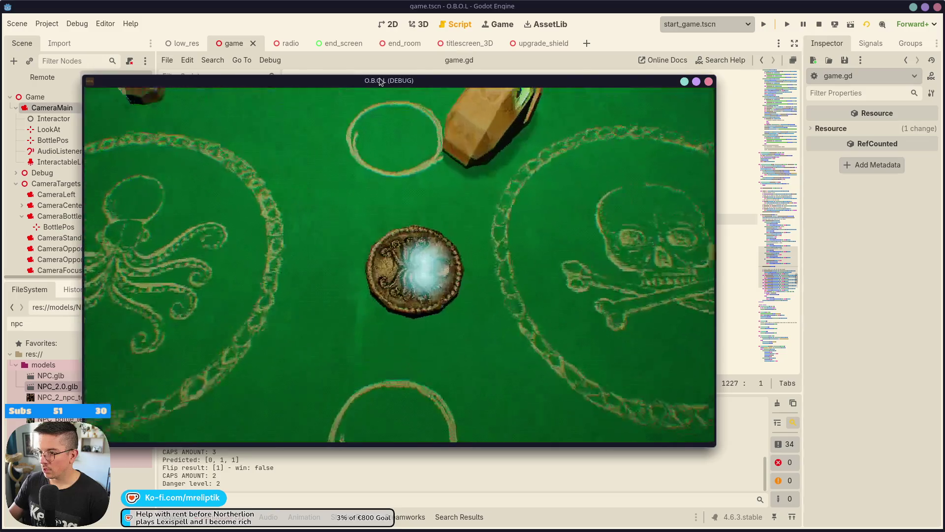
Close the running game and change the GREEN_CAP create_timer delay in game.gd from 2.3 to 2.8
key("F8")
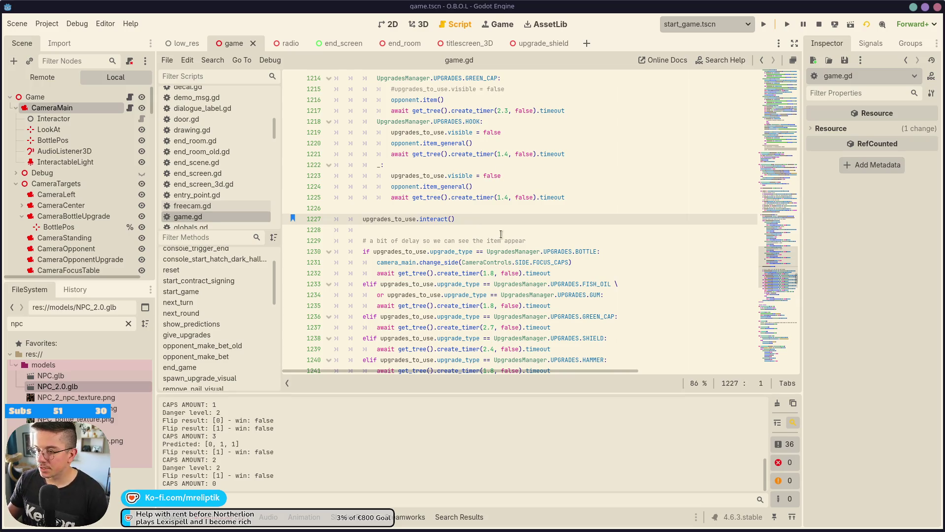
scroll(475, 228, "up", 4)
left_click(526, 210)
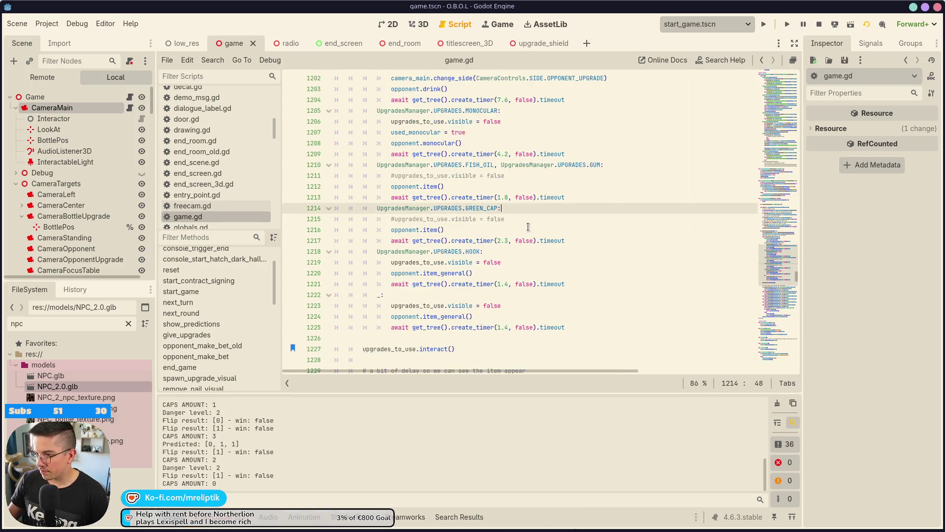
scroll(517, 230, "up", 2)
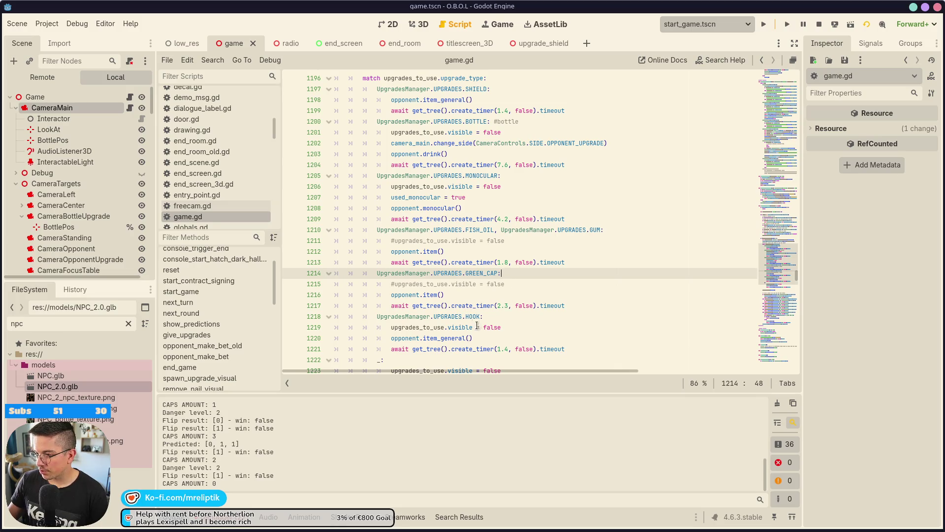
left_click(510, 307)
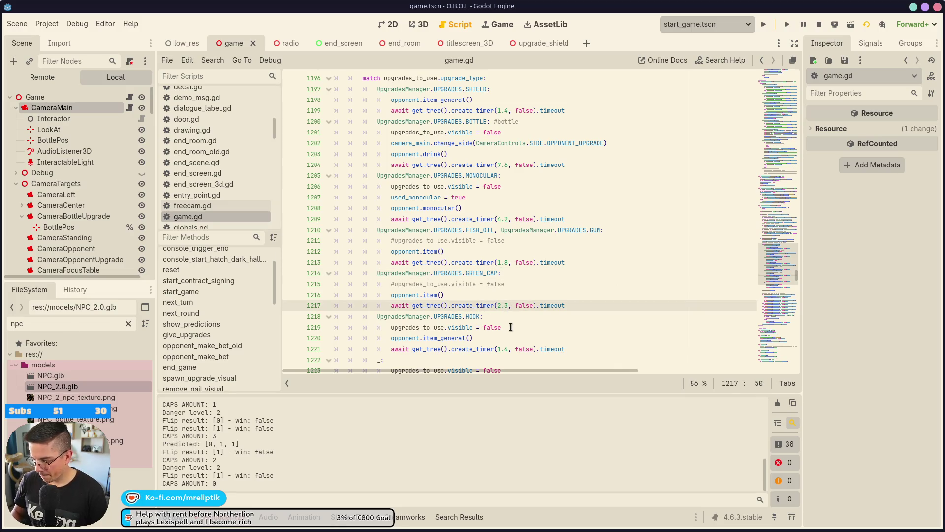
type("7")
key("ctrl+s")
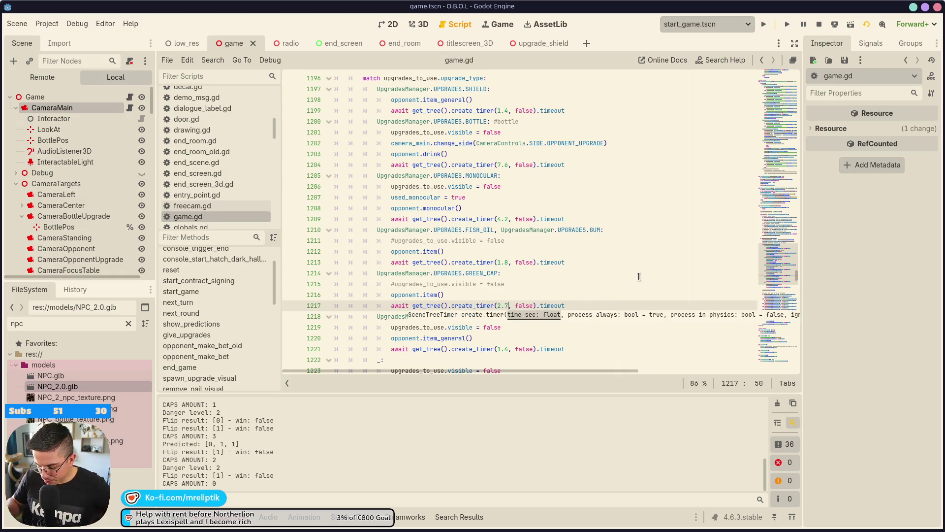
type("8")
key("ctrl+s")
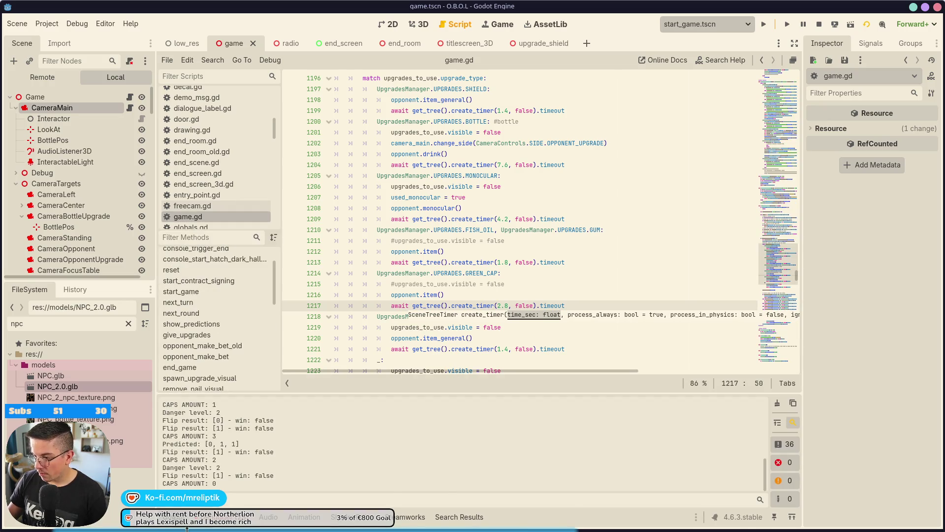
Check the diff in VS Code, hide the output panel, stop the game and switch to the Game workspace
left_click(163, 527)
left_click(213, 529)
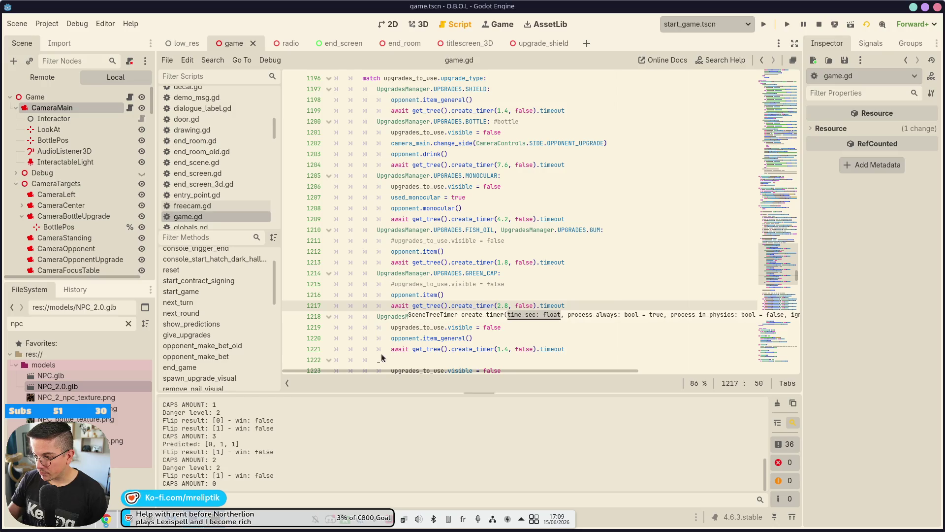
key("ctrl+j")
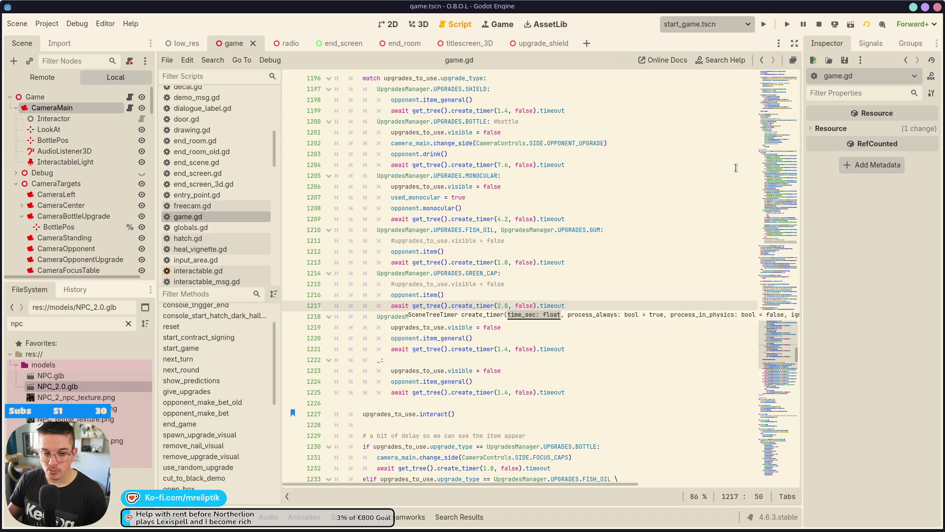
left_click(819, 25)
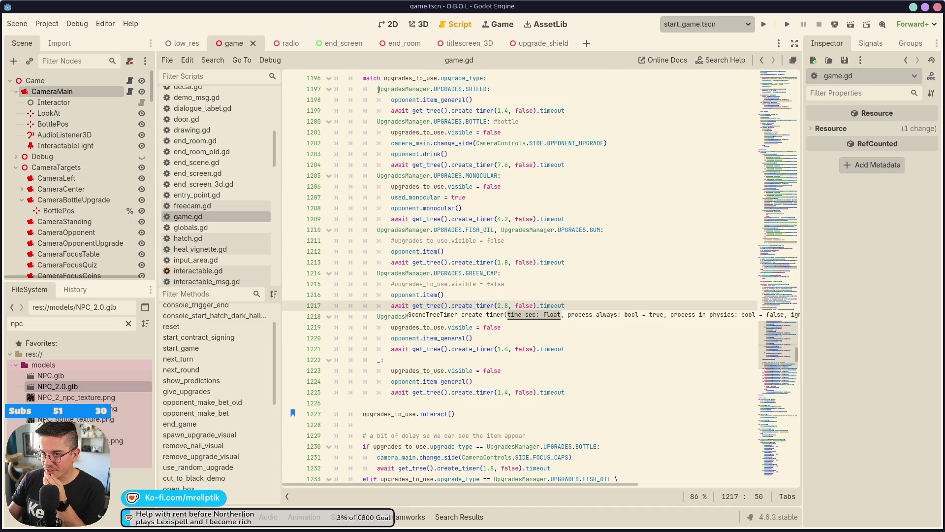
left_click(497, 24)
Select the CameraFocusUpgradeActive camera and frame it in the 3D viewport
scroll(61, 241, "down", 2)
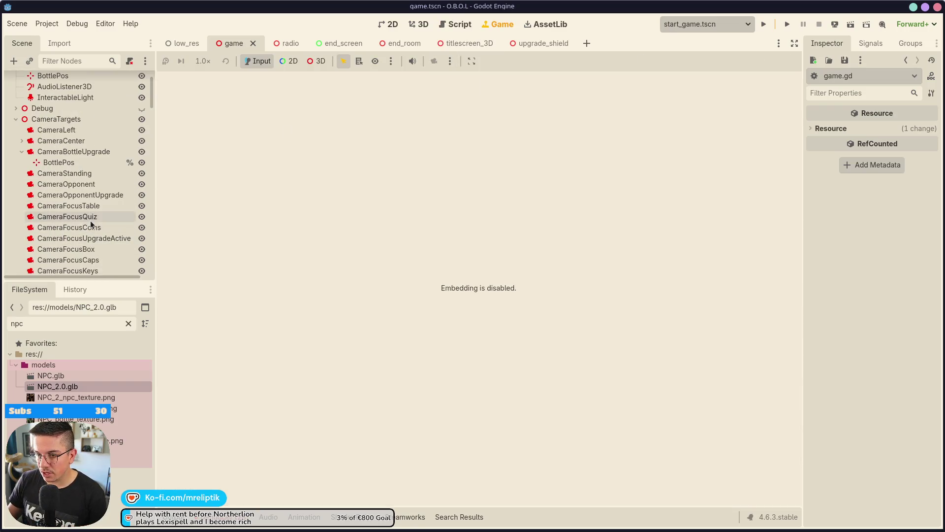
left_click(84, 239)
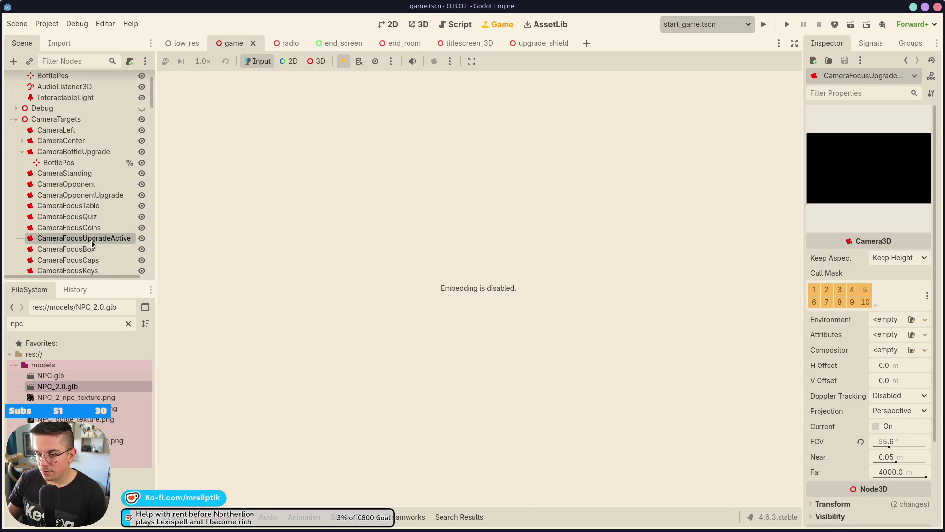
left_click(417, 23)
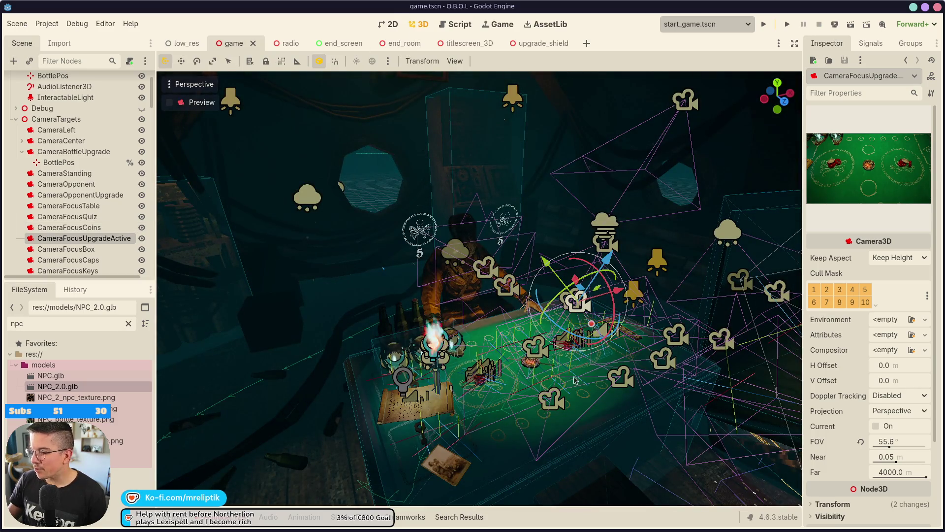
key("f")
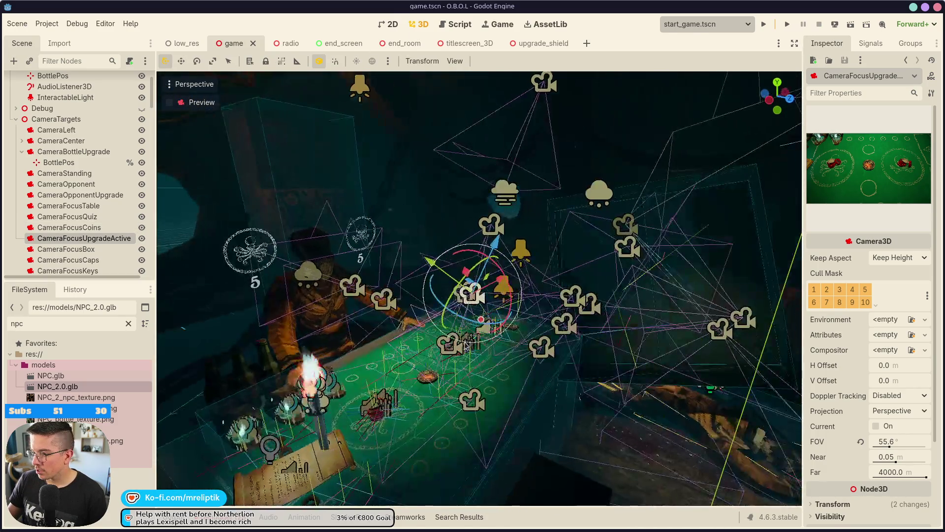
mouse_move(504, 269)
left_mouse_down()
mouse_move(529, 251)
mouse_move(538, 269)
mouse_move(522, 253)
mouse_move(495, 252)
mouse_move(492, 239)
left_mouse_up()
Drag the camera to a new spot with the move gizmo, save game.tscn, and launch with F5
left_click_drag(567, 251, 581, 238)
left_click_drag(495, 228, 503, 236)
left_click_drag(599, 255, 532, 235)
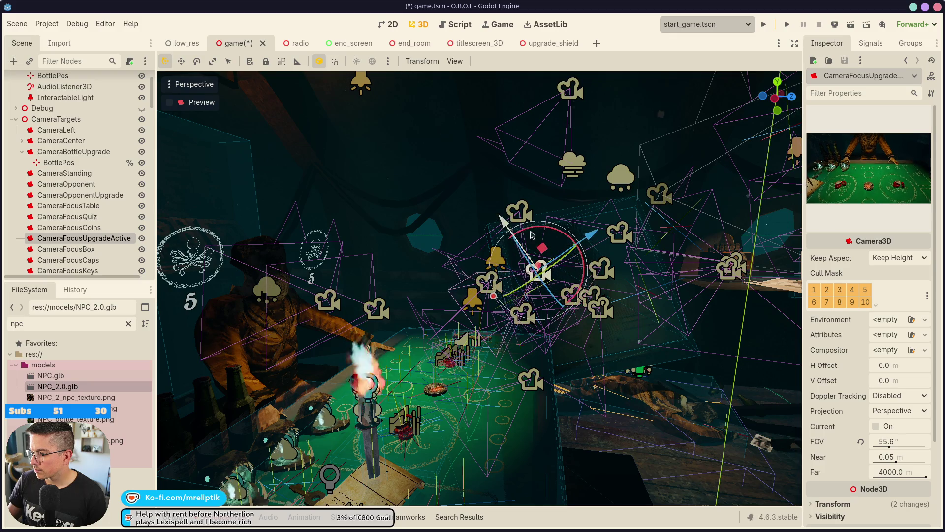
mouse_move(592, 239)
left_mouse_down()
mouse_move(571, 232)
mouse_move(609, 231)
mouse_move(589, 225)
left_mouse_up()
key("ctrl+s")
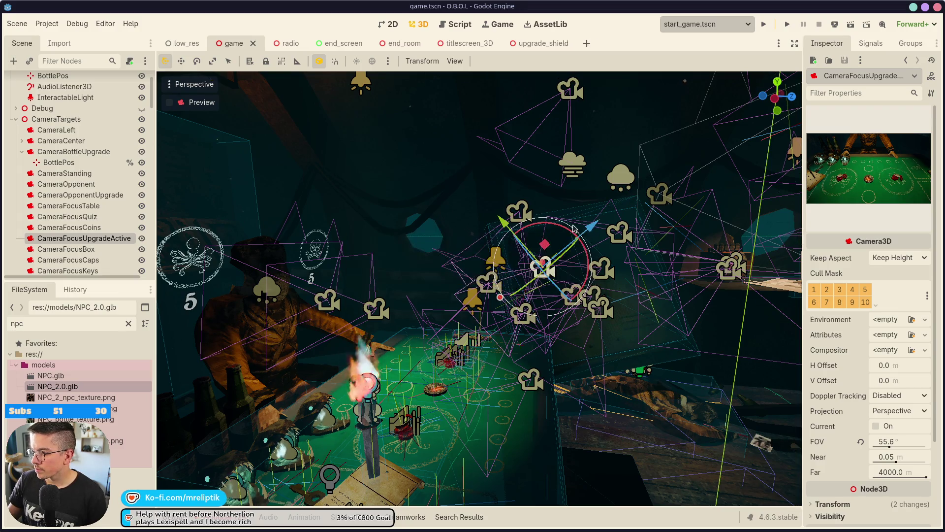
scroll(574, 337, "down", 3)
key("F5")
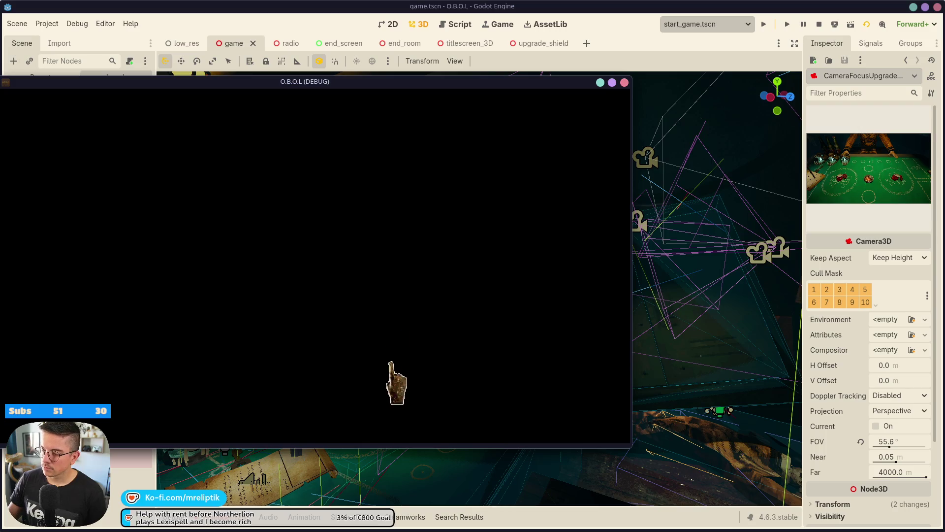
Skip the opening dialogue and give the opponent cap and shield upgrades from the dev console
left_click(327, 429)
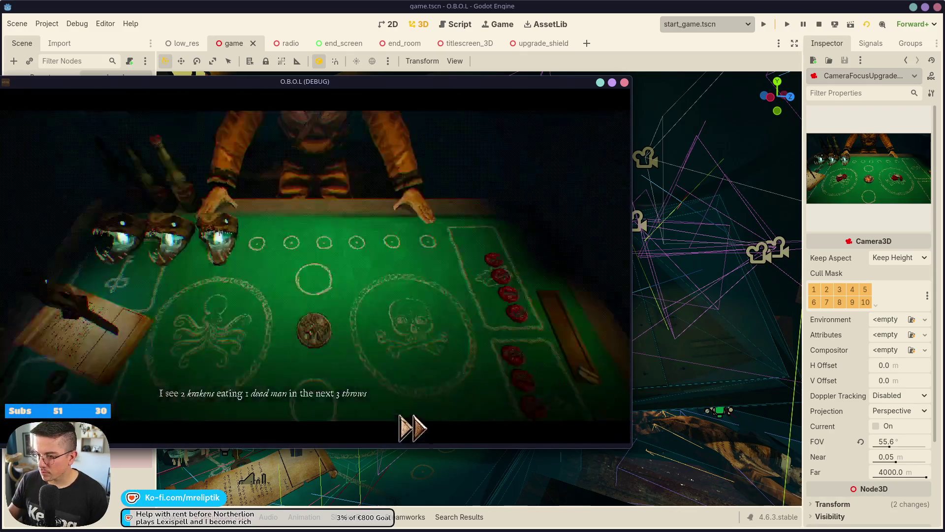
left_click(412, 427)
key("grave")
key("Up")
key("Return")
key("Up")
key("Up")
Set the opponent's caps to 2, give the player cap and shield upgrades, and close the console
key("Up")
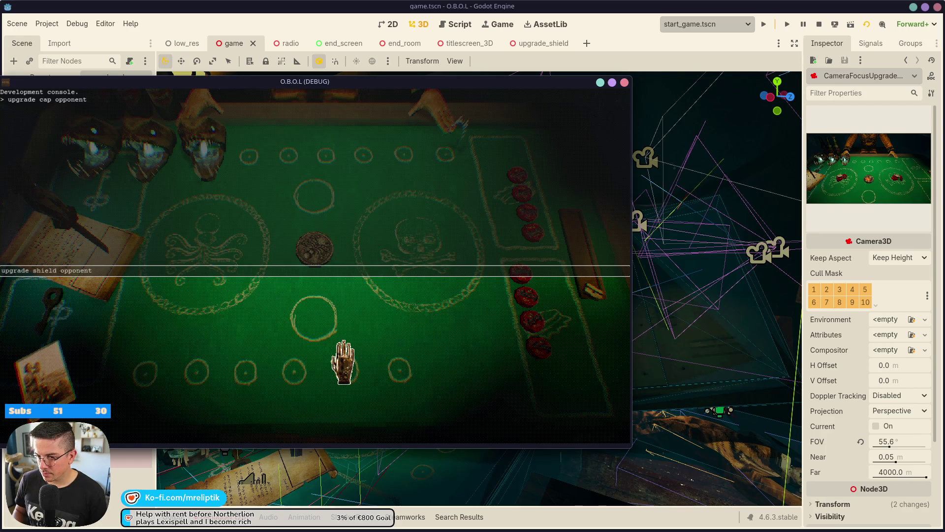
key("Return")
key("Up")
key("Up")
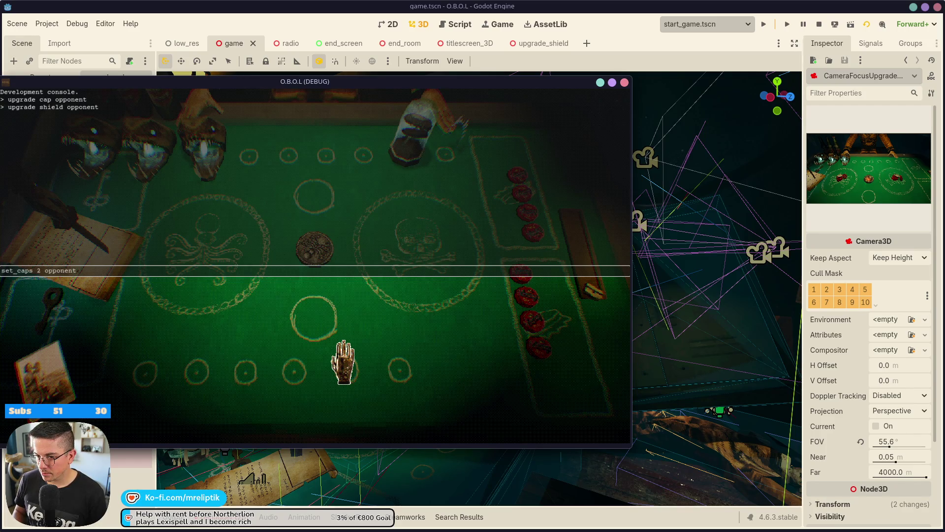
key("Return")
key("Up")
key("Up")
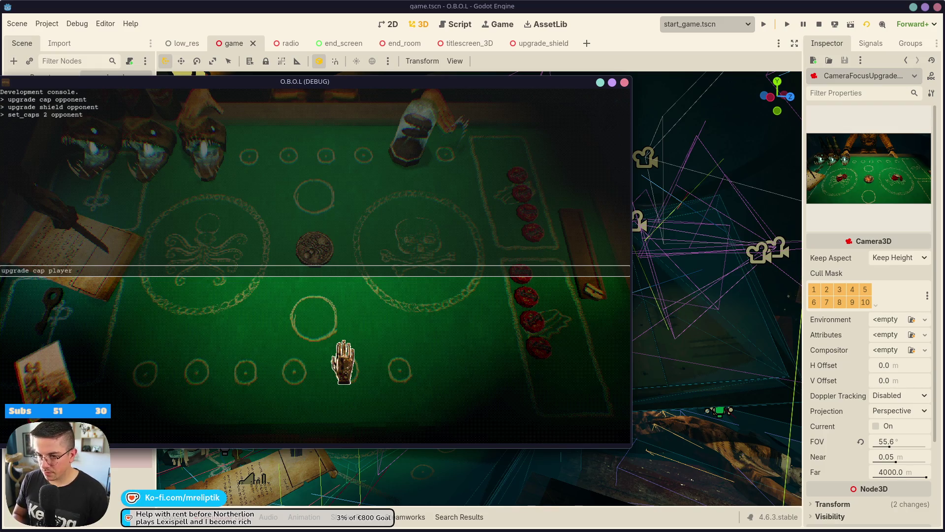
key("Return")
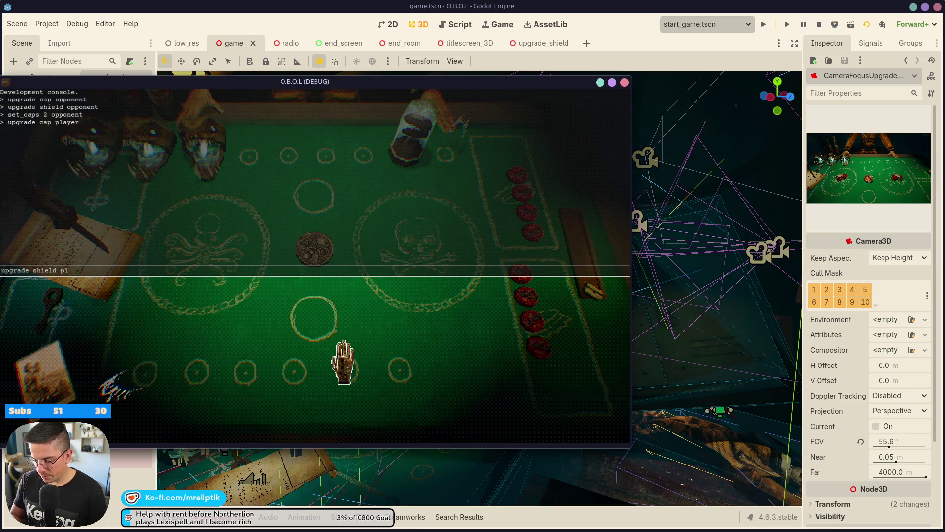
key("Return")
key("grave")
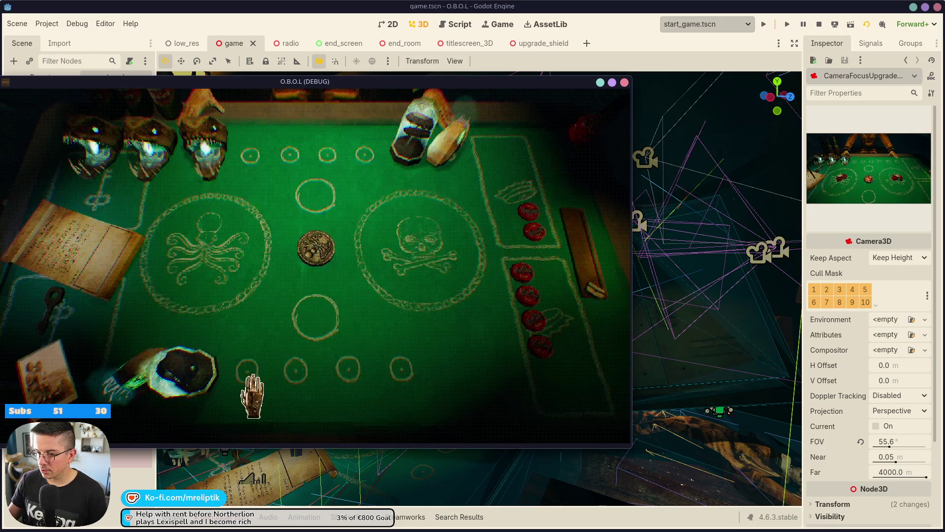
Use the glowing fish skull on the table and move the game window aside
left_click(194, 365)
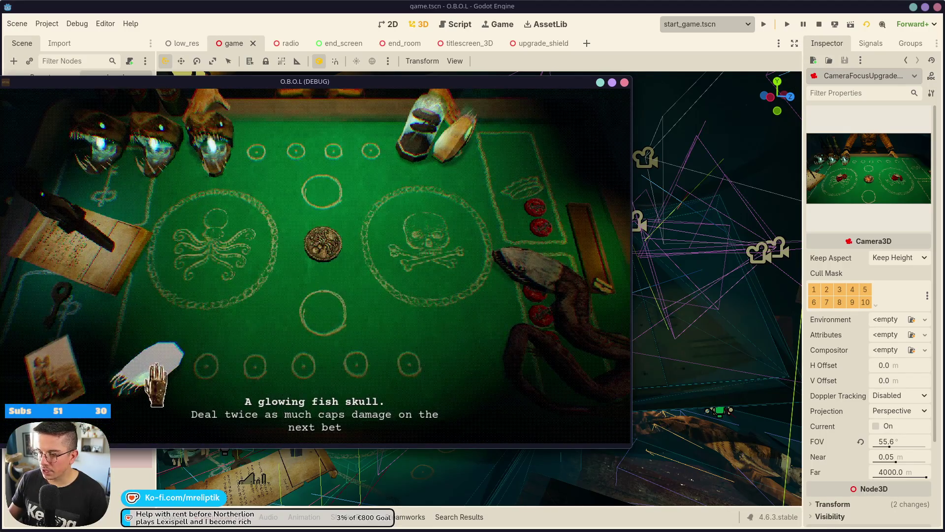
left_click(153, 394)
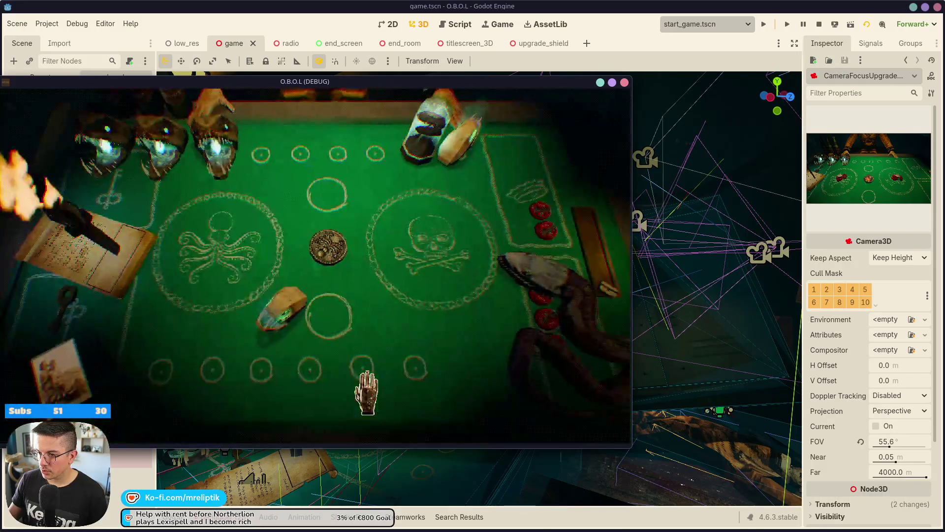
left_click_drag(350, 82, 944, 84)
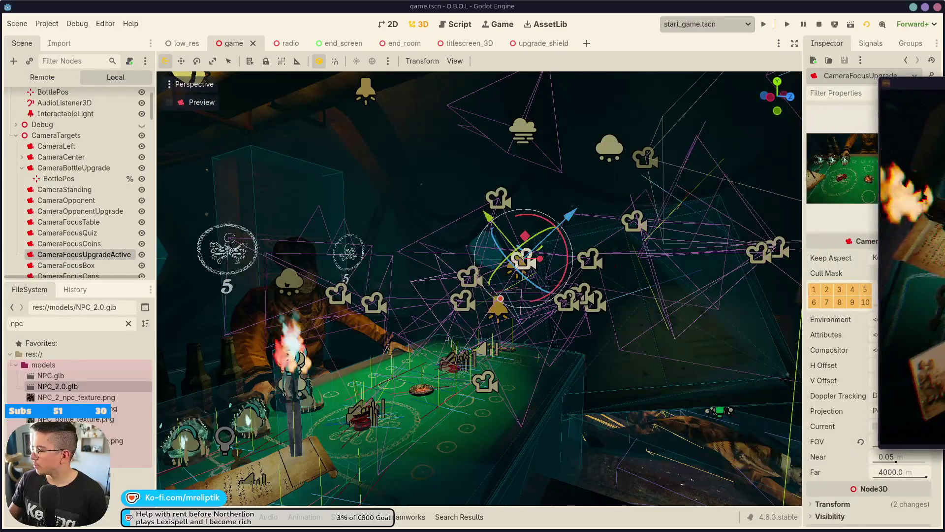
Switch the gizmo to world axes, shift the camera right along X and down along Y, save, and rerun with F6
left_click(71, 259)
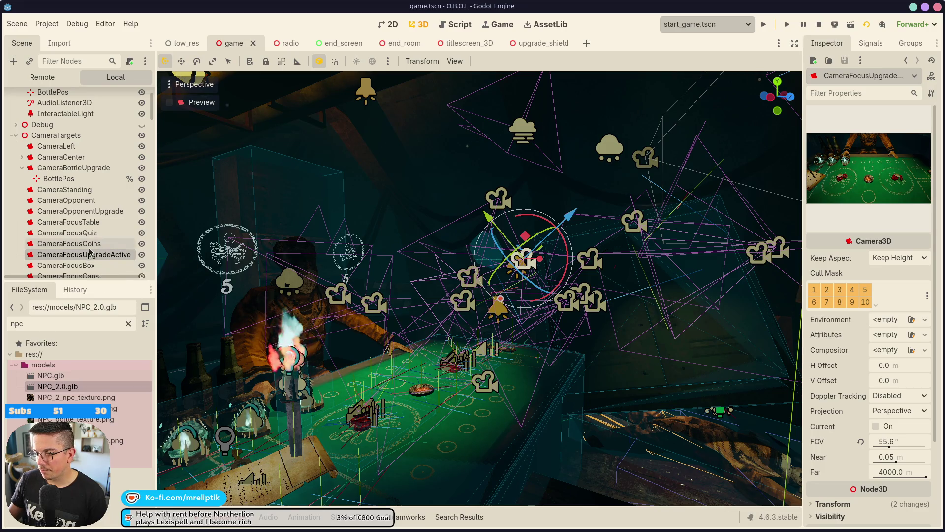
scroll(105, 245, "down", 2)
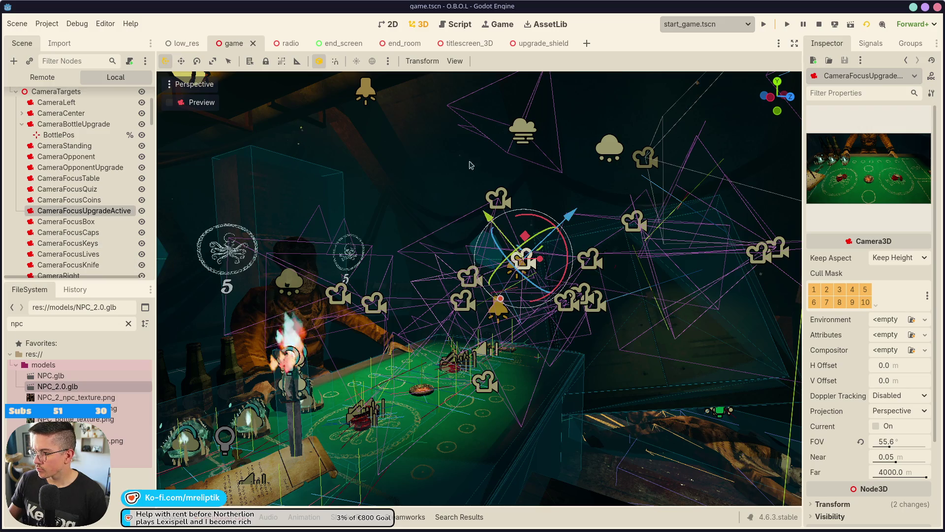
left_click(319, 61)
left_click_drag(593, 269, 635, 270)
left_click_drag(561, 207, 605, 251)
mouse_move(625, 283)
left_mouse_down()
mouse_move(448, 308)
mouse_move(643, 286)
left_mouse_up()
key("ctrl+s")
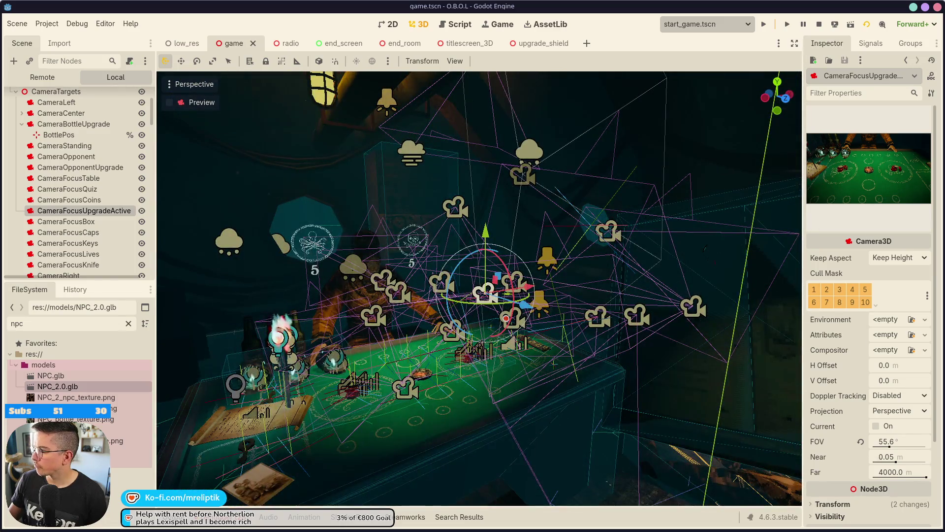
key("F6")
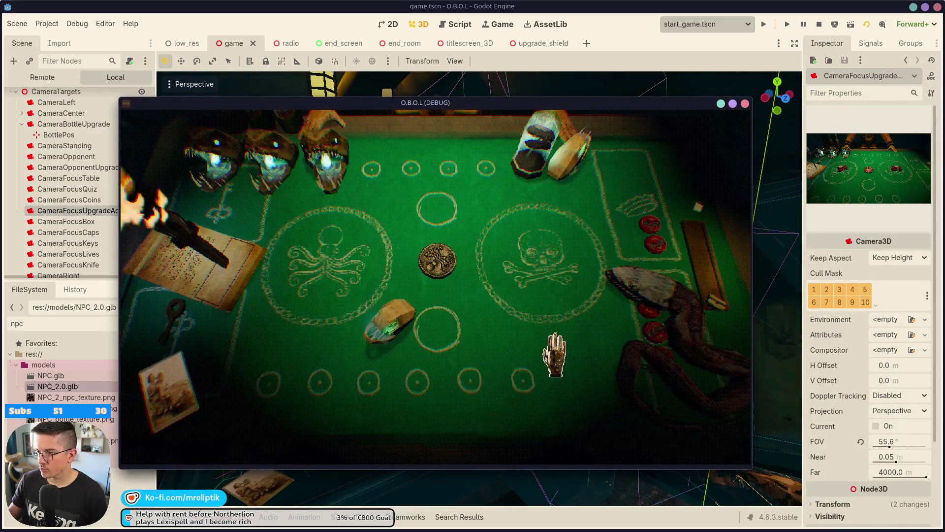
key("grave")
key("Up")
key("Up")
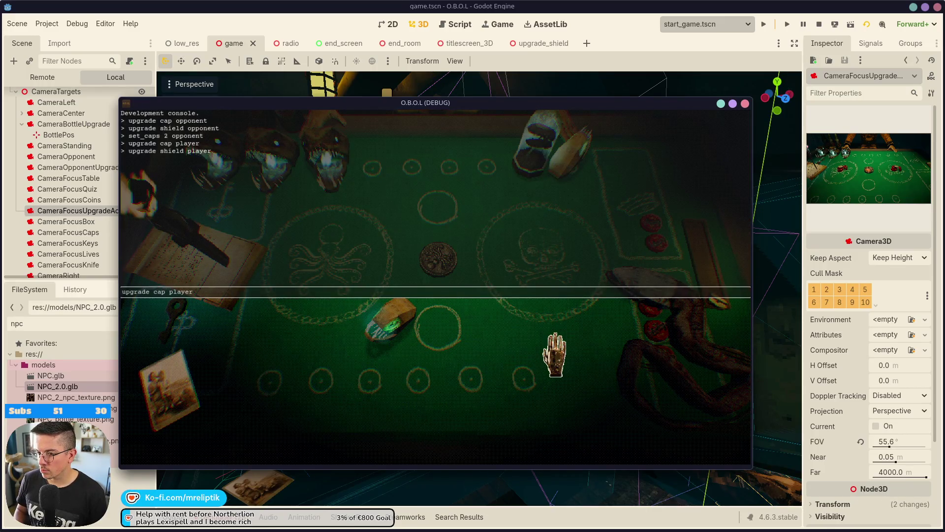
key("Return")
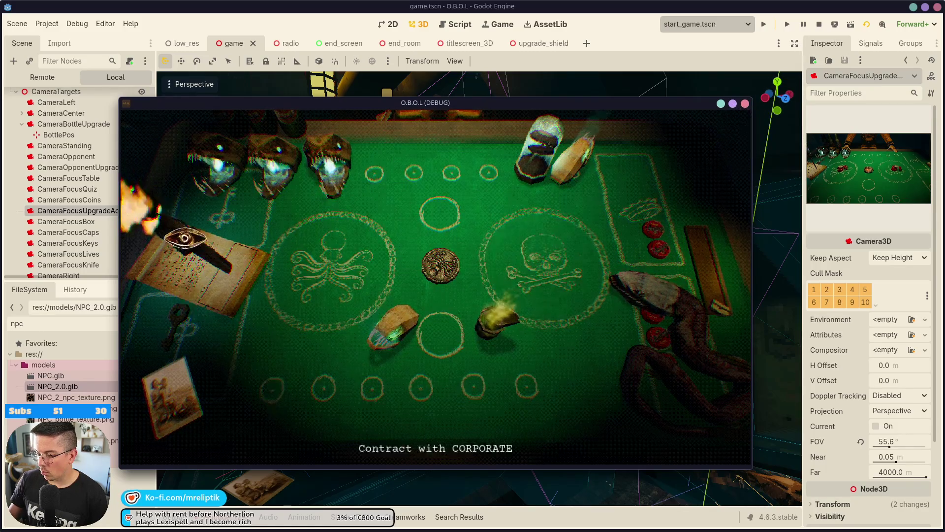
left_click(745, 105)
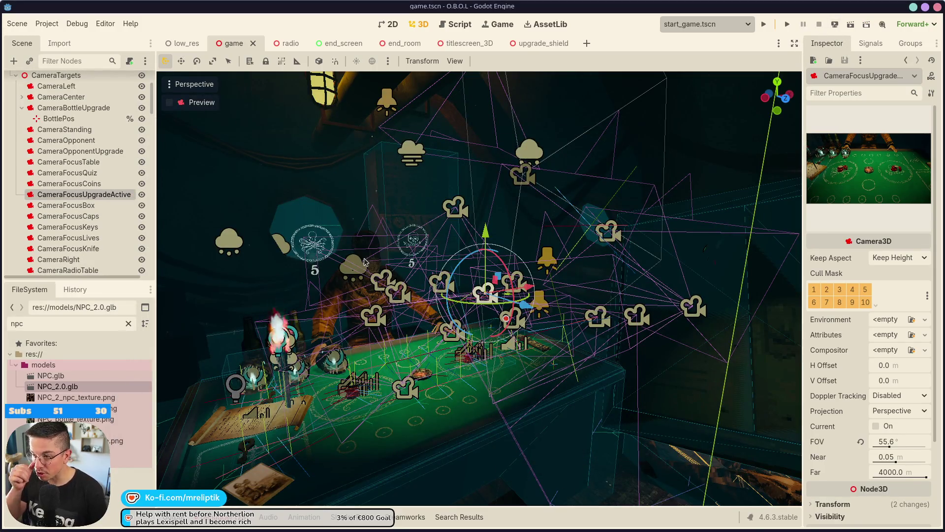
left_click(190, 527)
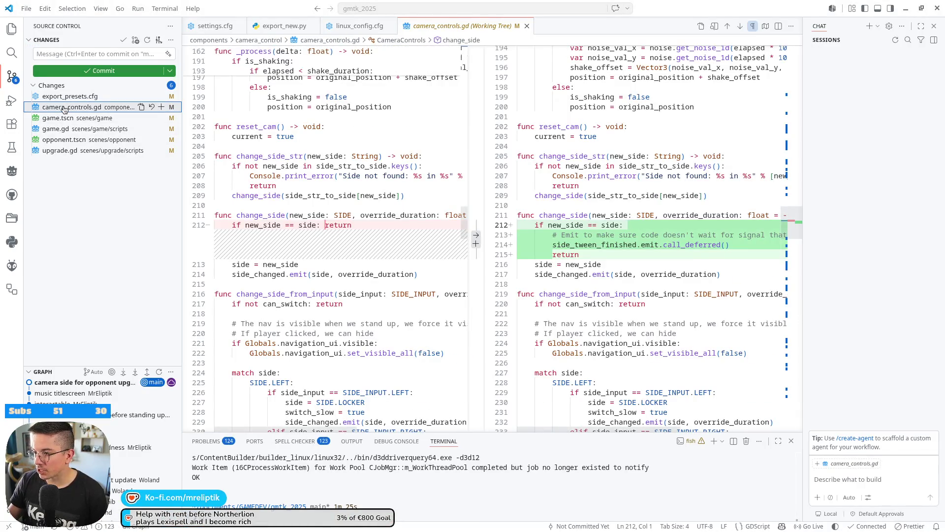
Stage the changes and commit 'fix opponent delay anim with shield' with second line 'fix camera angle upgrade pick'
left_click(55, 151)
left_click(161, 106)
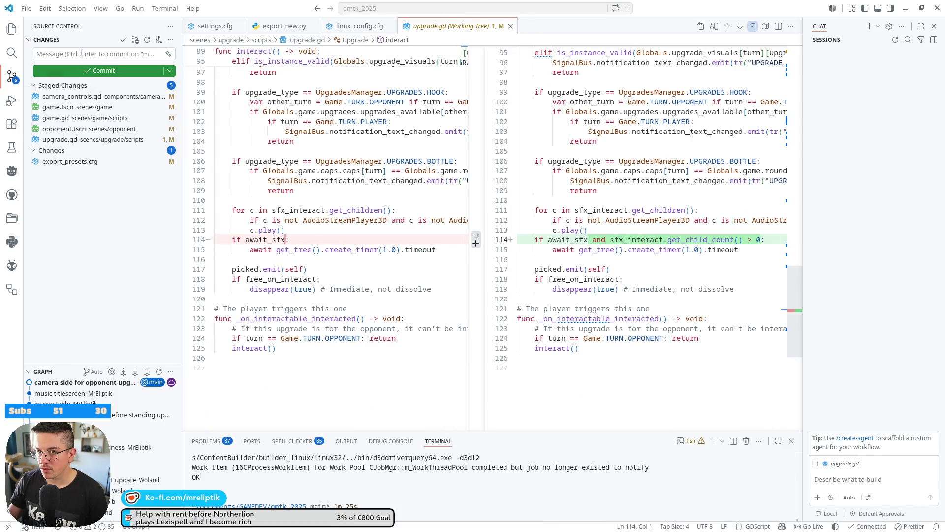
left_click(81, 53)
type("fix opponent ")
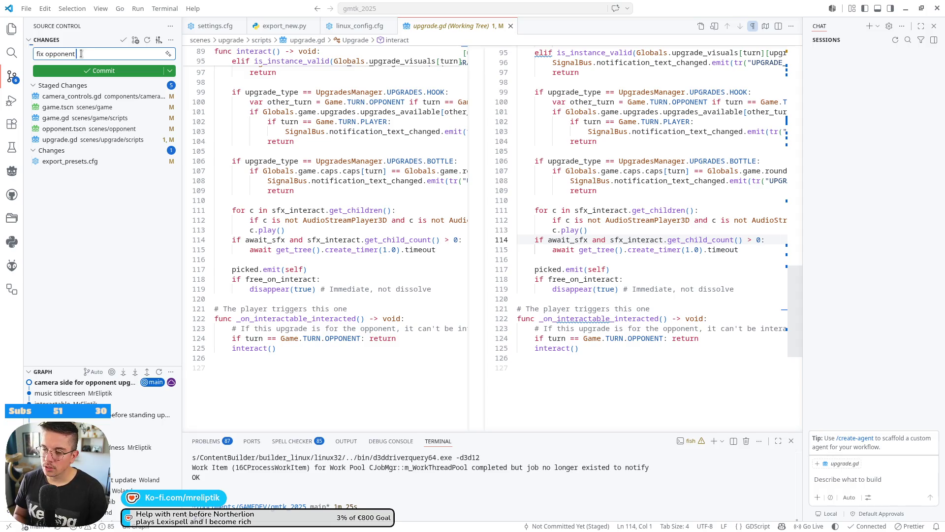
type("delay anim with shield")
key("Return")
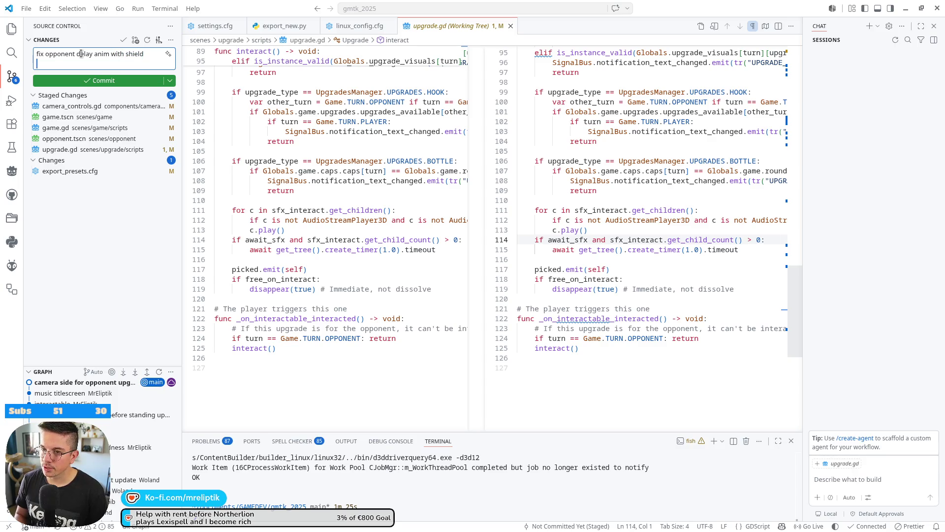
type("fix ")
type("camera angle upgrade")
type(" pick")
key("ctrl+Return")
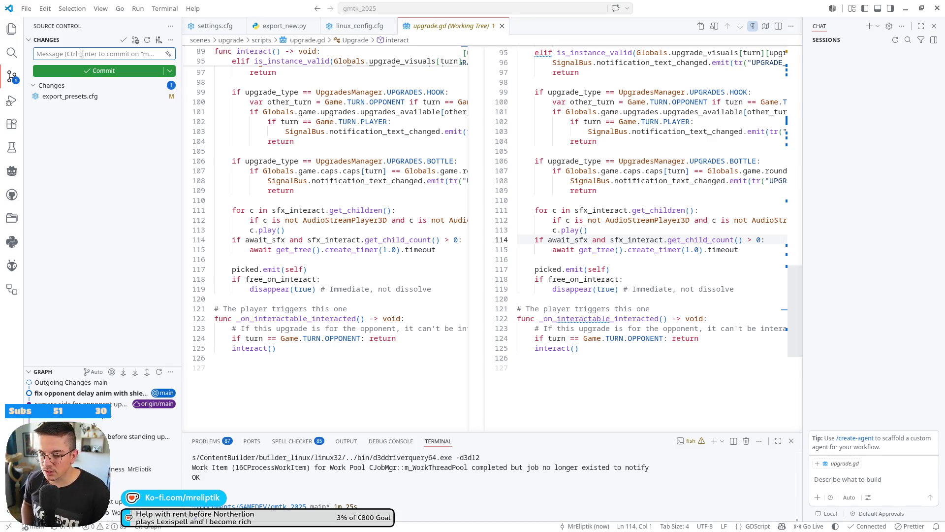
left_click(109, 282)
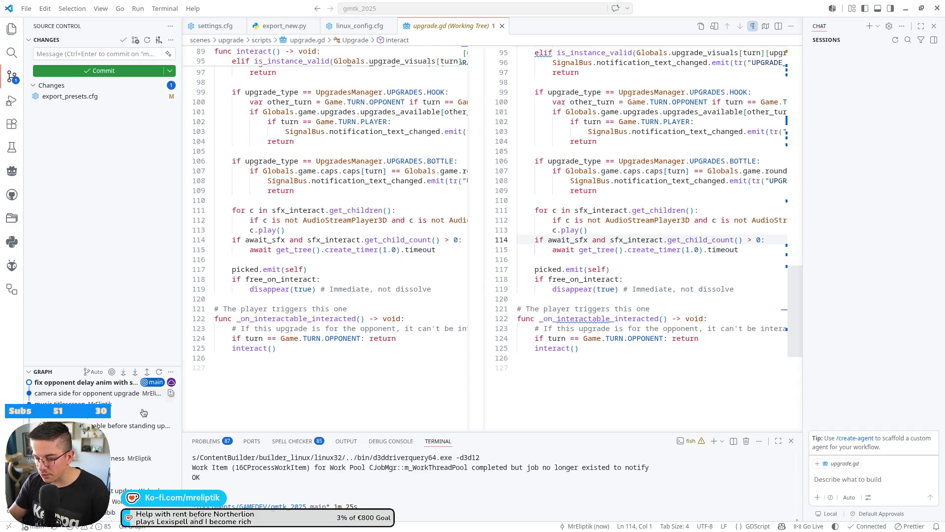
Close the upgrade.gd (Working Tree) diff tab to bring linux_config.cfg forward
mouse_move(384, 530)
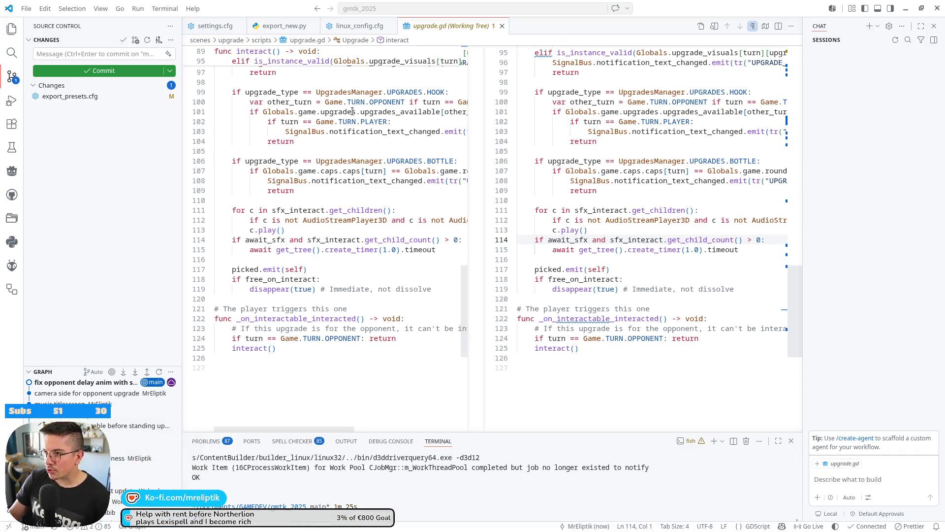
left_click(502, 26)
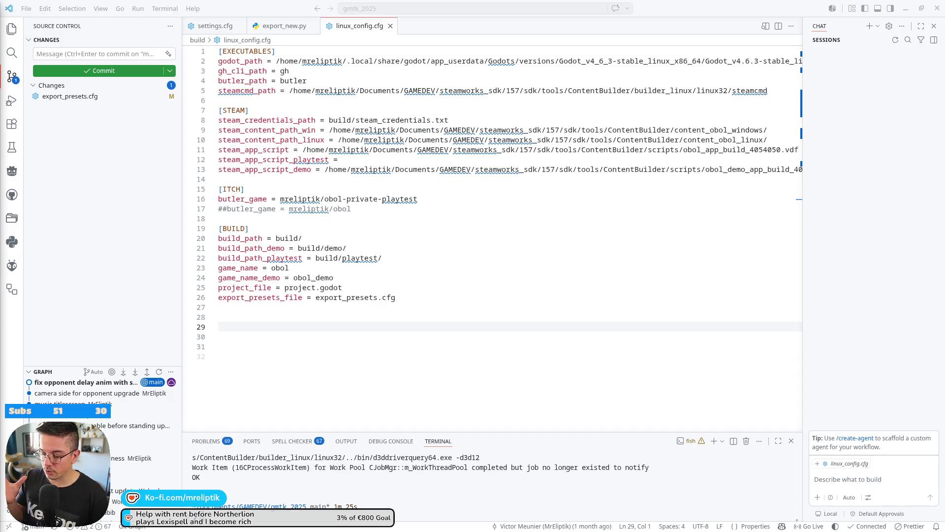
Review linux_config.cfg, selecting the end of the export_presets_file line, then return to Godot
mouse_move(193, 520)
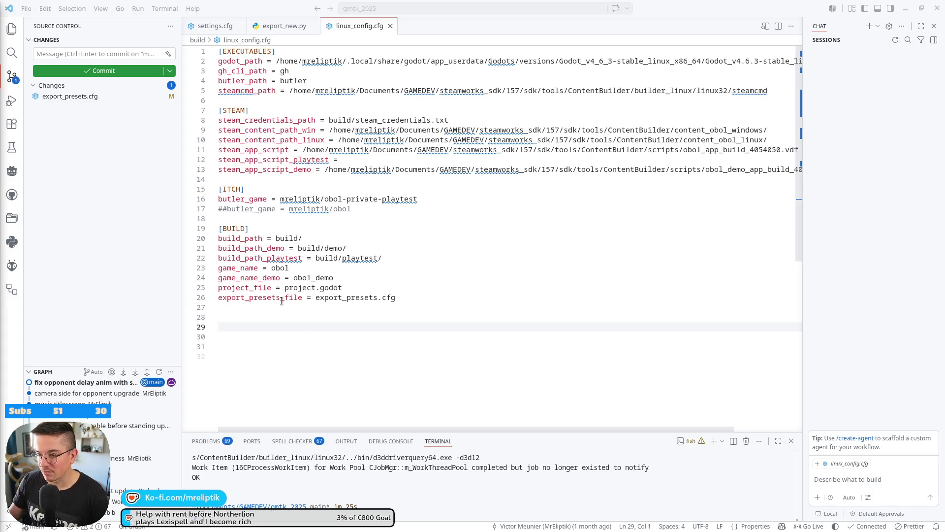
left_click_drag(280, 297, 276, 308)
left_click(209, 526)
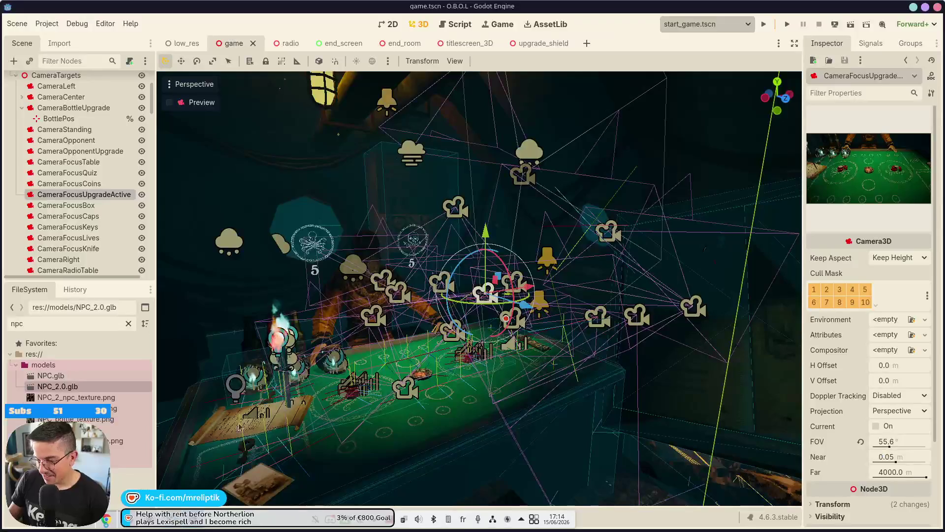
Orbit around the card table, then go through the radio and game scene tabs to end_screen
mouse_move(461, 287)
left_mouse_down()
mouse_move(502, 340)
mouse_move(472, 304)
left_mouse_up()
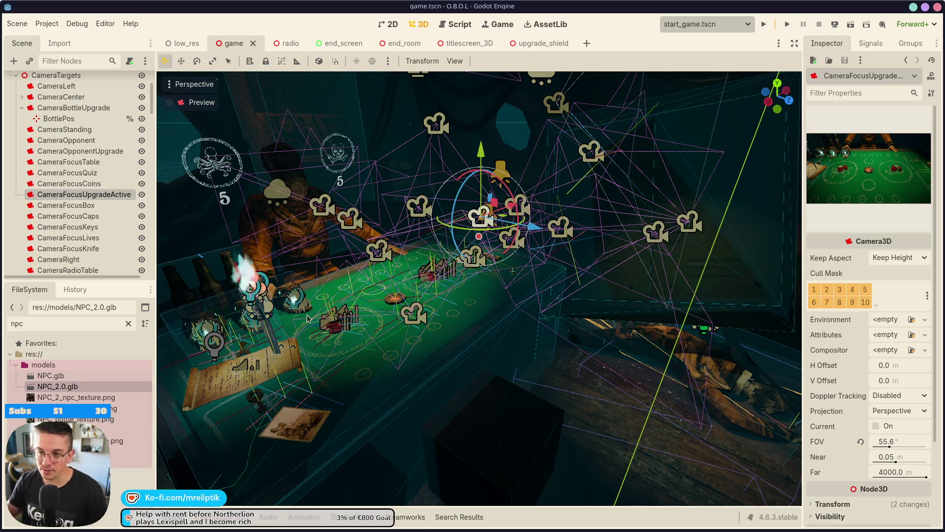
left_click(282, 47)
left_click(234, 44)
left_click(335, 44)
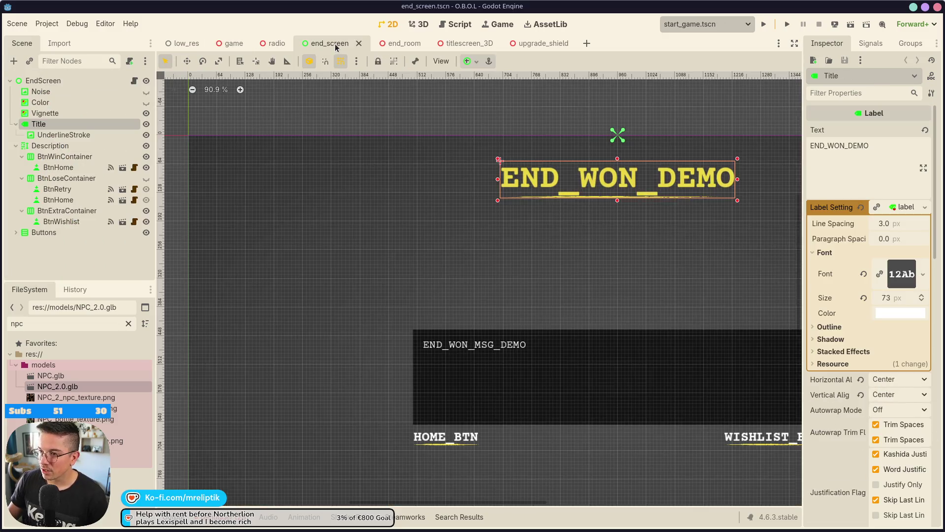
Zoom out on the end_screen layout, peek at end_room, then bring up linux_config.cfg in VS Code
scroll(336, 153, "down", 3)
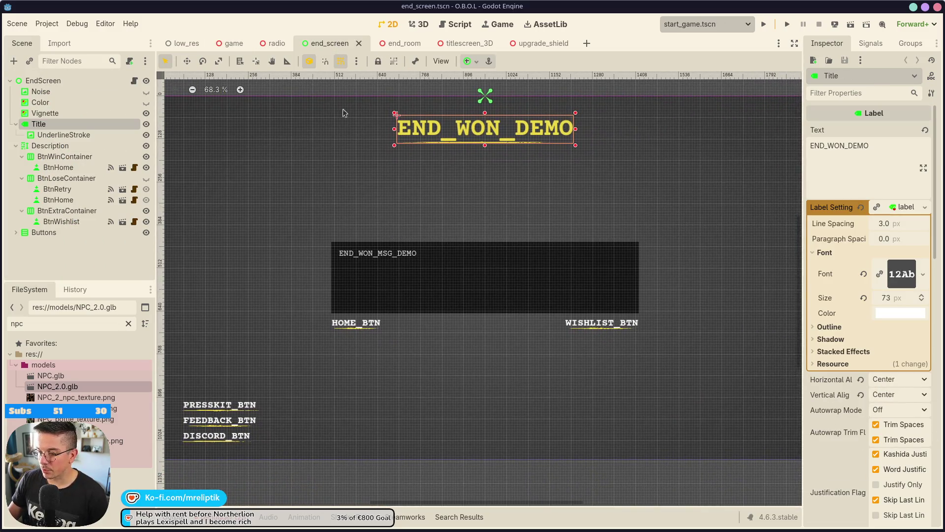
left_click(402, 45)
left_click(325, 44)
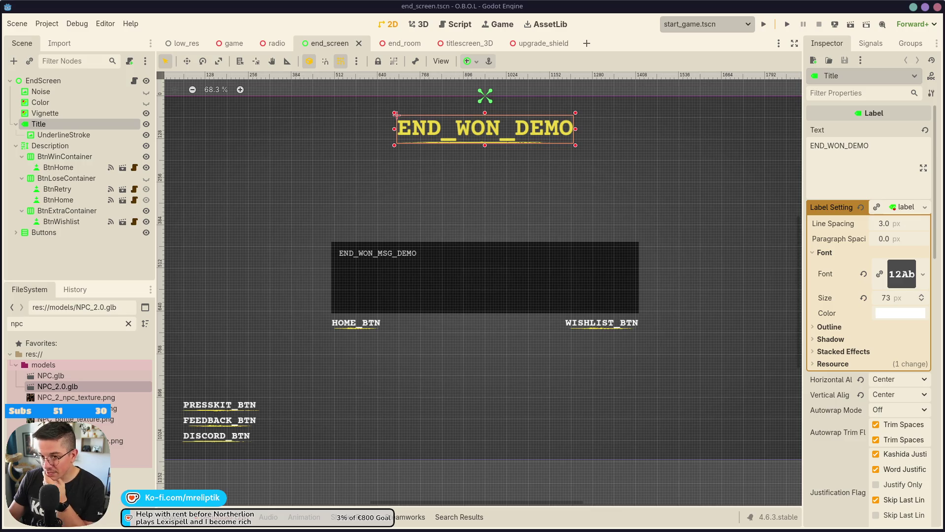
mouse_move(217, 529)
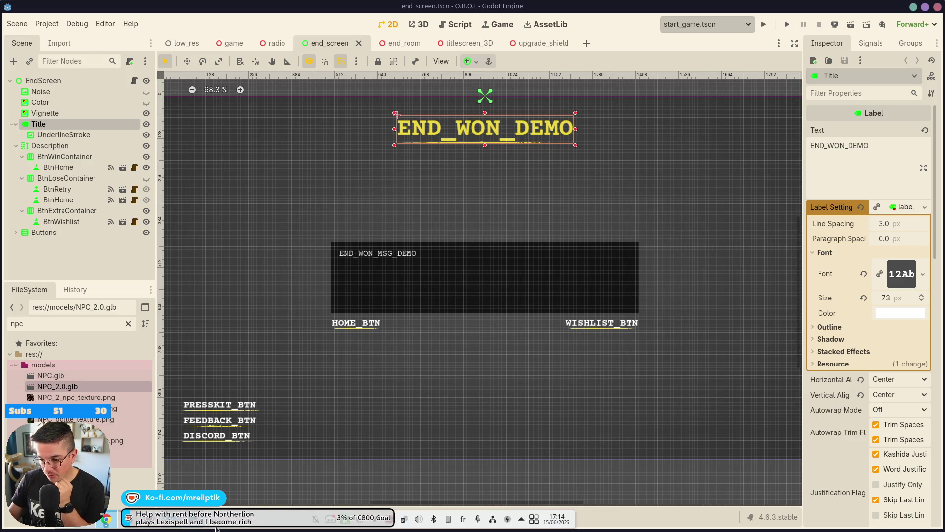
left_click(176, 528)
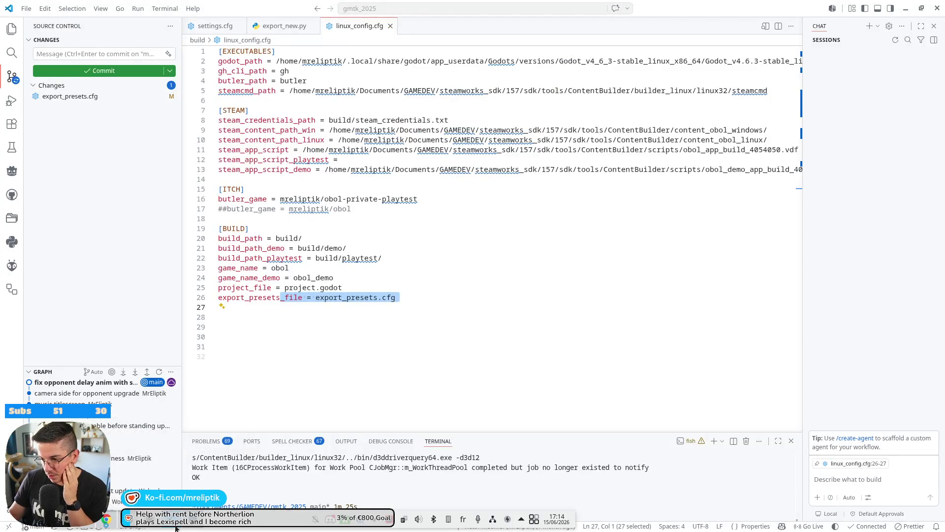
Bring the Godot editor with end_screen.tscn back in front of VS Code
left_click(184, 527)
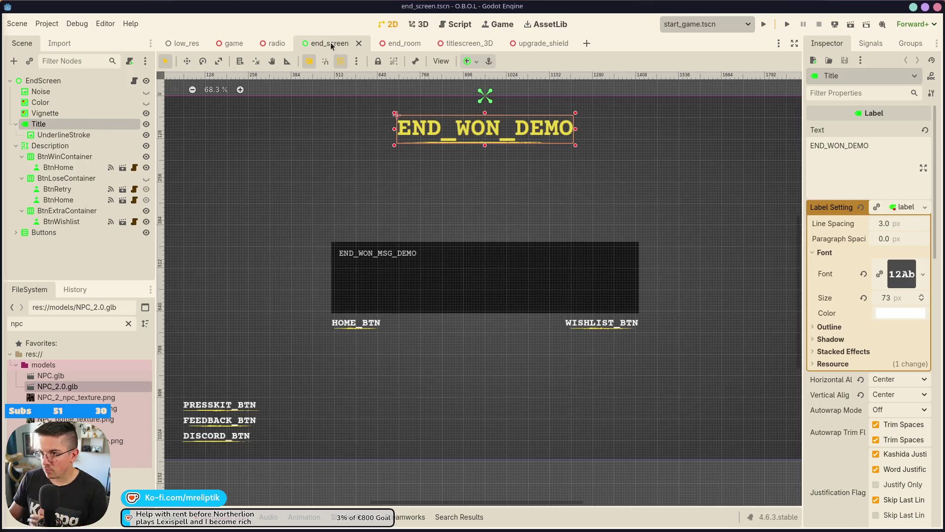
Close the end_screen tab, then switch to upgrade_shield and close its tab too
left_click(359, 43)
left_click(363, 44)
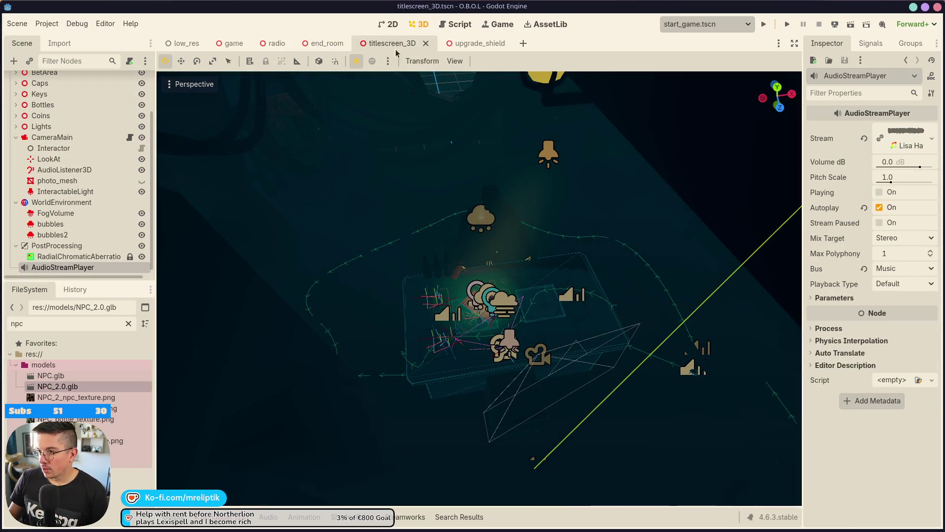
left_click(474, 43)
middle_click(475, 43)
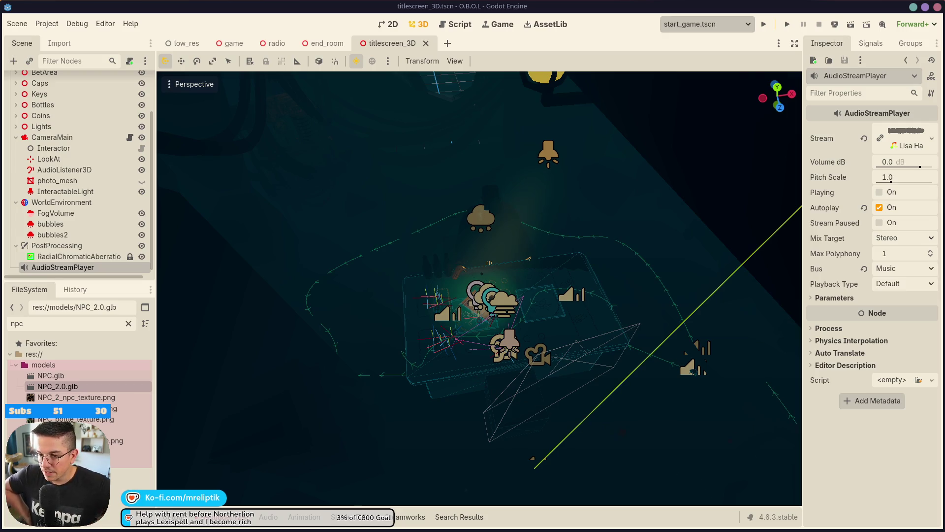
Clear the FileSystem filter and collapse the bottom debugger/output panel
left_click(129, 323)
left_click(207, 517)
left_click(179, 517)
left_click(178, 522)
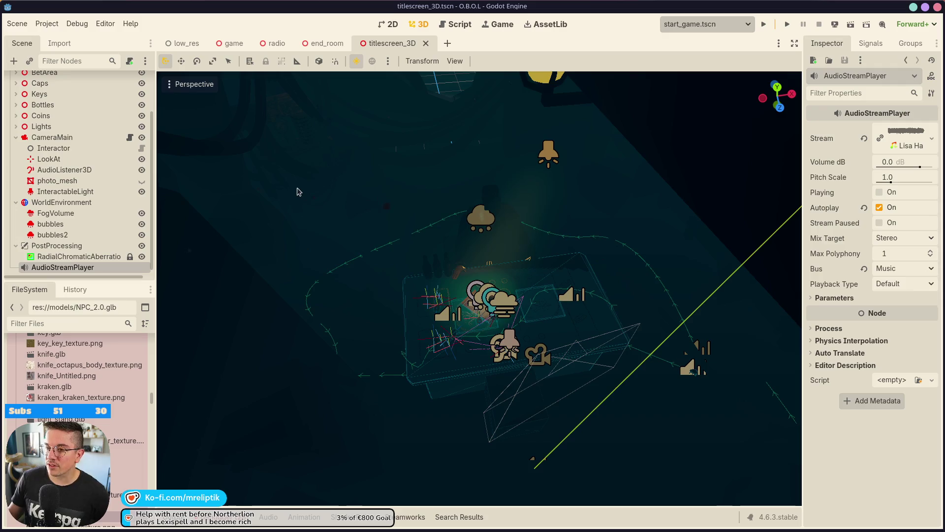
Switch to the game scene tab and save it with Ctrl+S
left_click(231, 43)
scroll(340, 282, "down", 3)
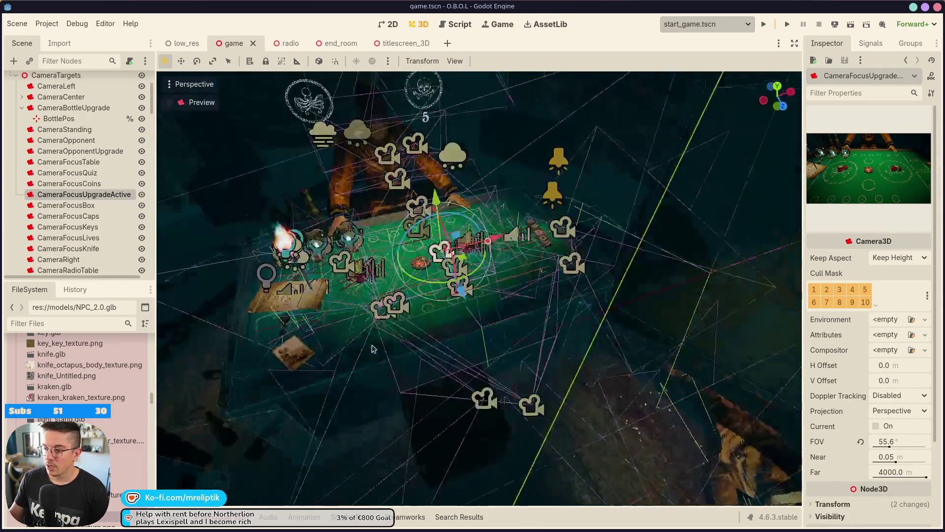
scroll(374, 305, "up", 4)
scroll(413, 331, "up", 5)
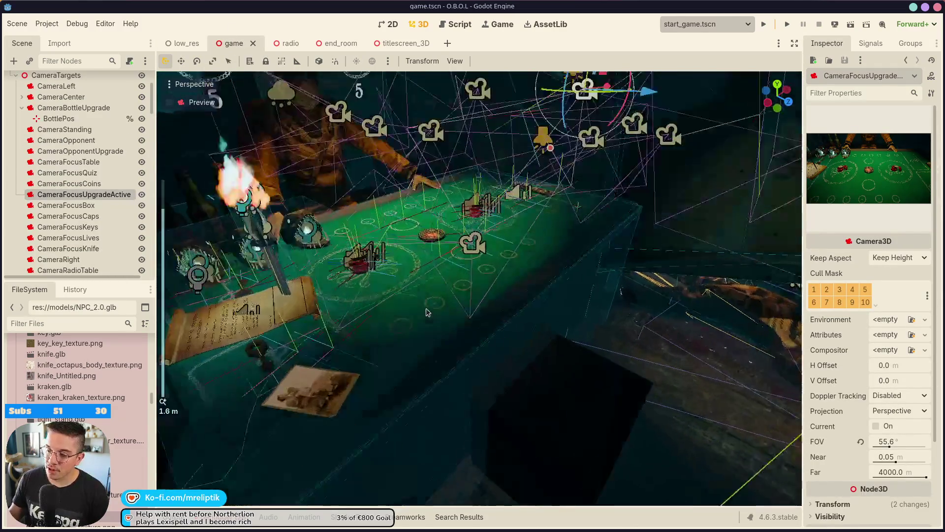
key("ctrl+s")
Select the Key object on the table and open its scene in the editor
scroll(541, 328, "down", 2)
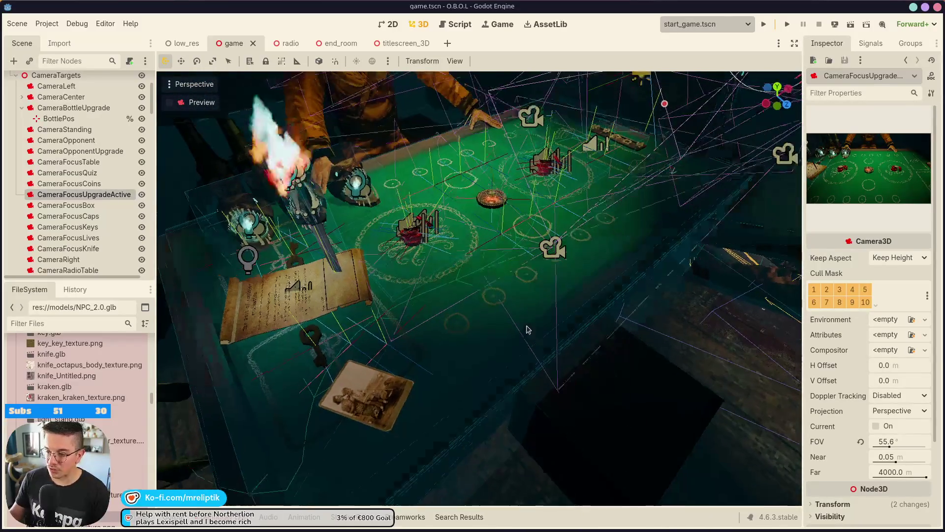
left_click(294, 334)
scroll(119, 221, "down", 3)
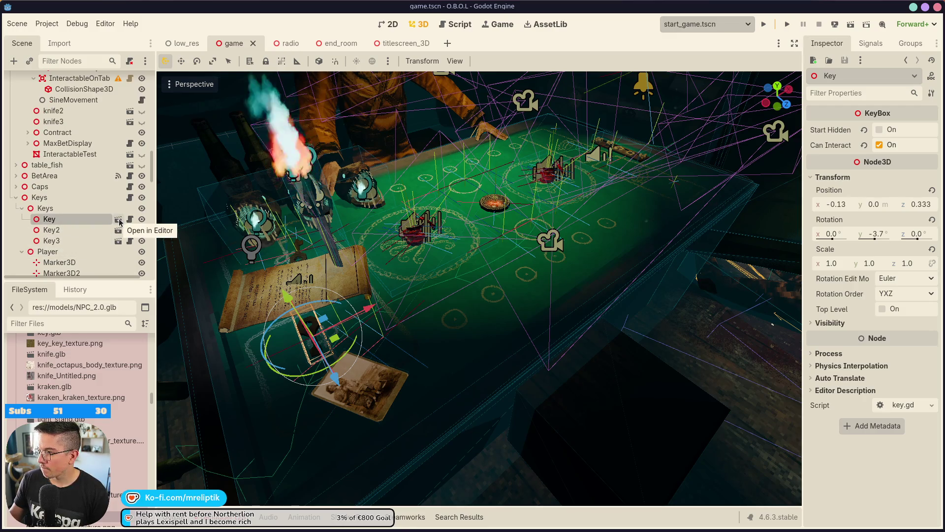
left_click(118, 219)
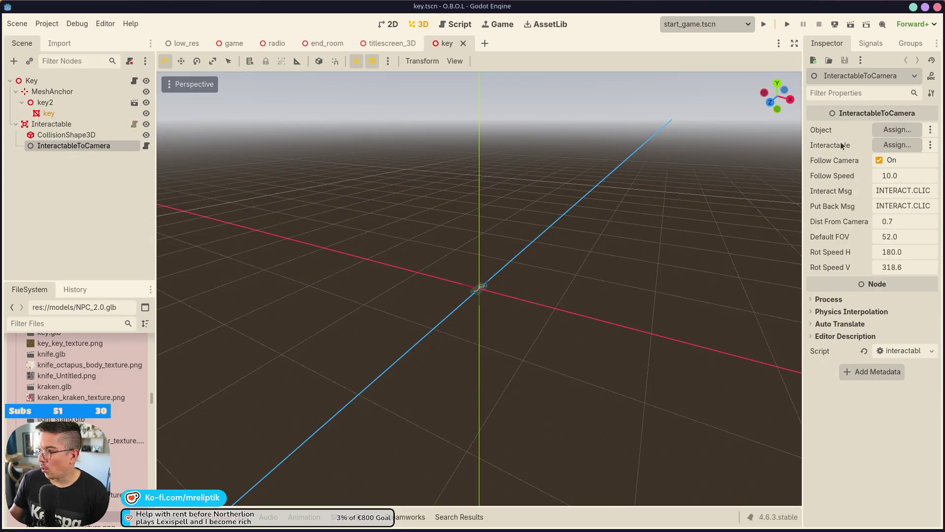
Pick a node for the Object property, then switch to Dolphin's localization folder window
left_click(888, 131)
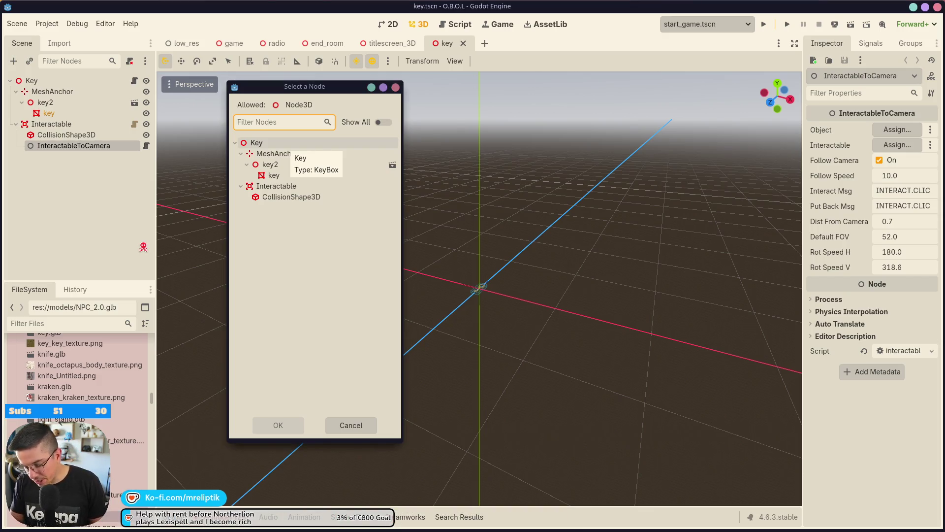
key("alt+Tab")
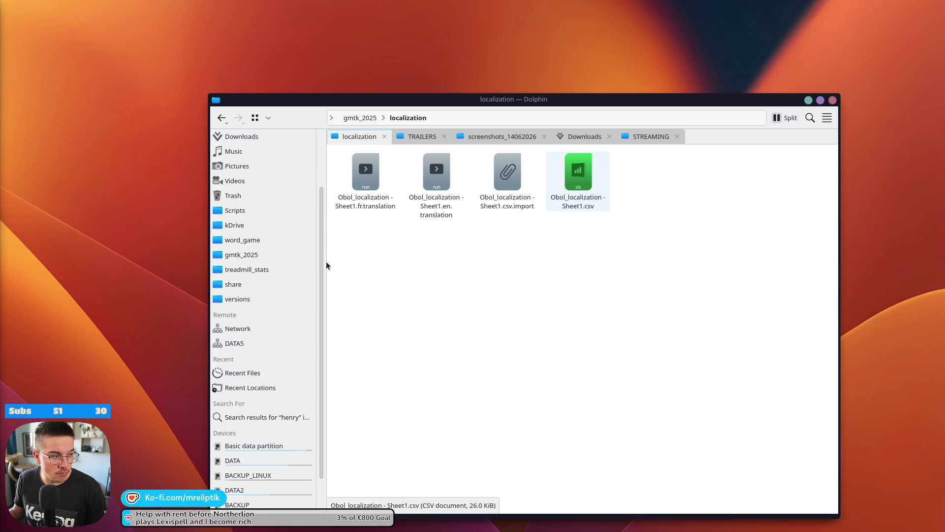
Launch the OBOL Godot project via the 'obo' application search, then return to Dolphin
left_click(414, 265)
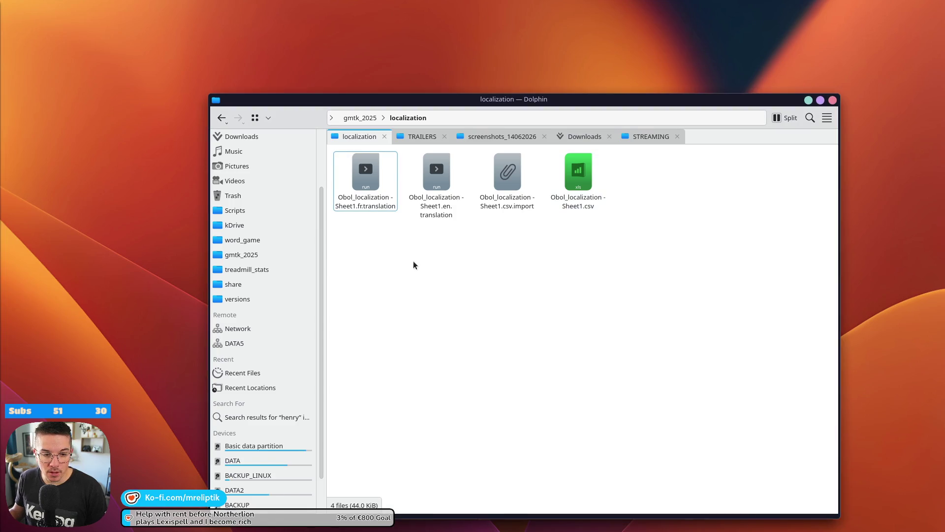
key("alt+space")
type("obo")
key("Return")
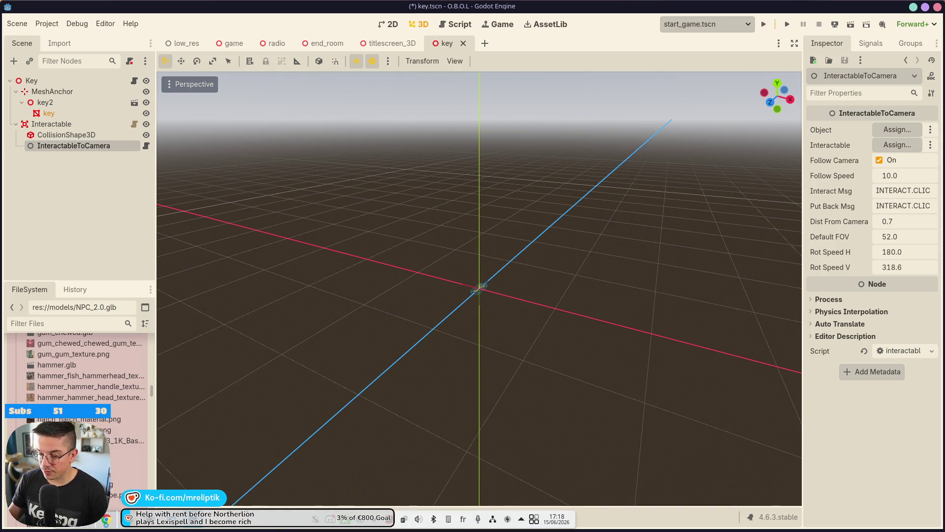
key("alt+Tab")
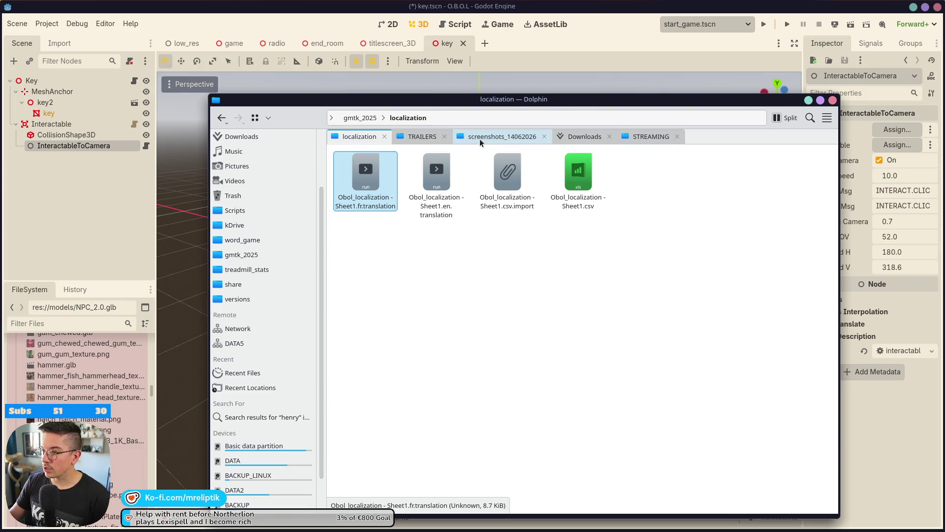
Show the TRAILERS folder's videos and launch Shutter Encoder by searching 'shutter'
left_click(407, 140)
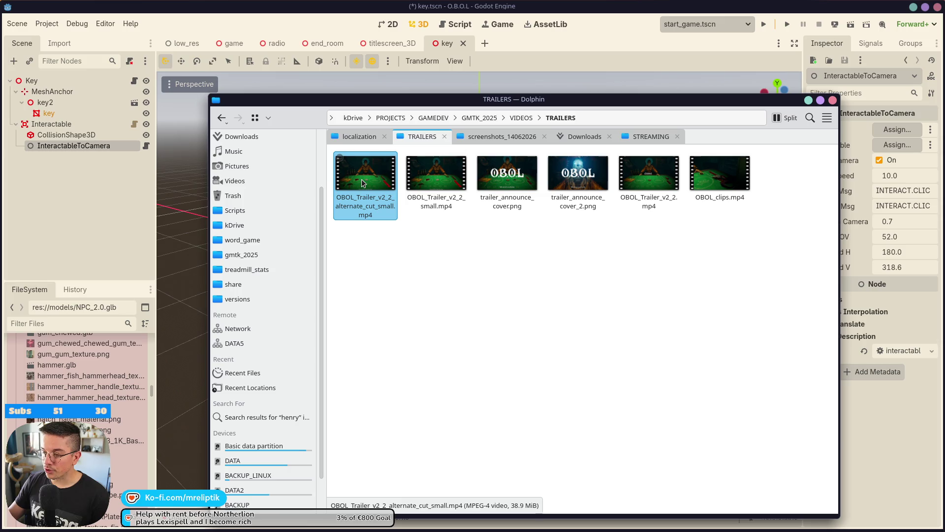
key("super")
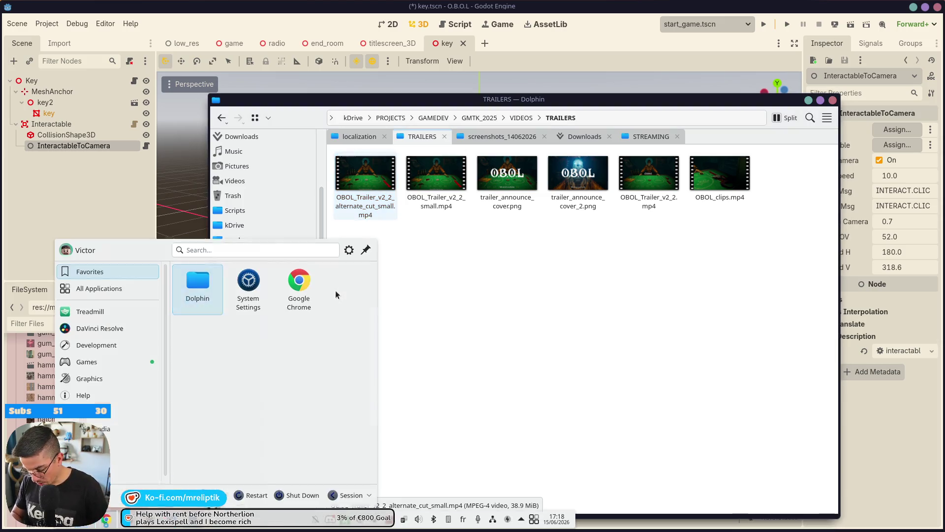
type("shutter")
key("Return")
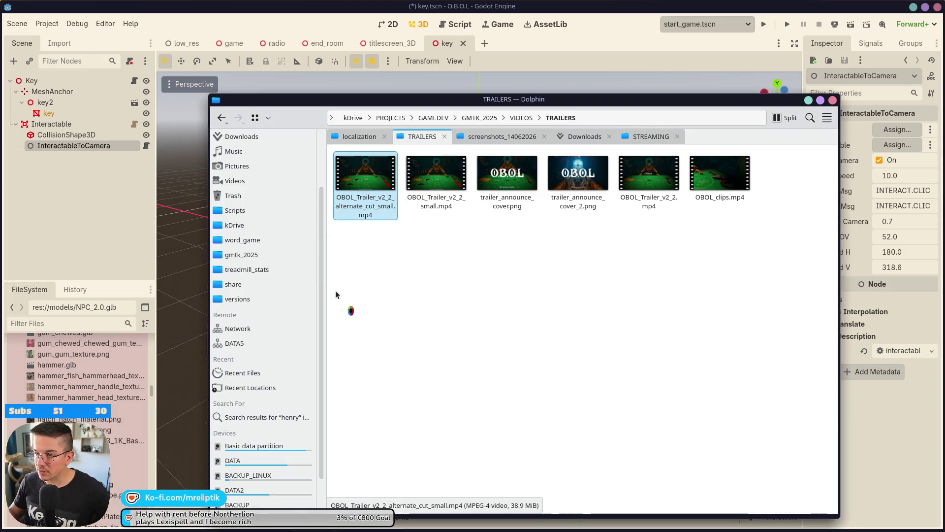
Drag OBOL_Trailer_v2_2_alternate_cut_small.mp4 into Shutter Encoder and close Dolphin
left_click_drag(464, 99, 709, 121)
left_click_drag(593, 223, 320, 224)
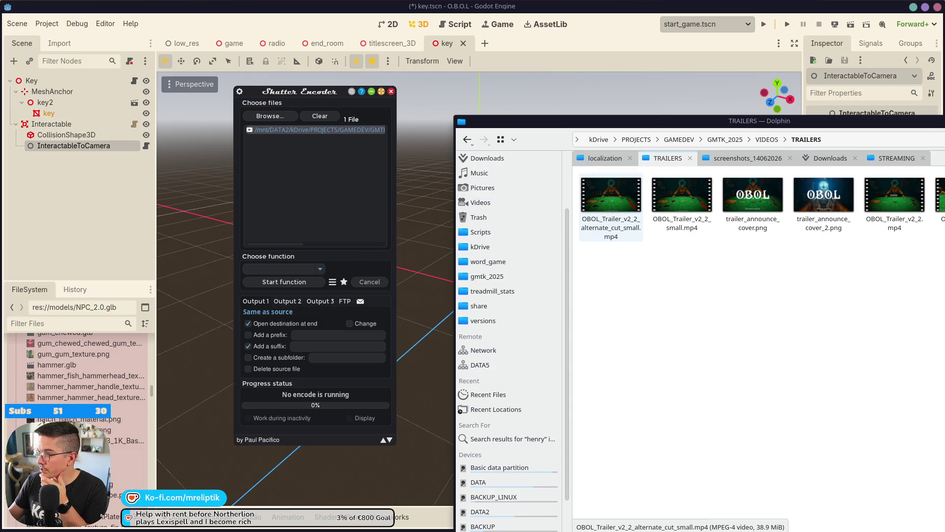
key("ctrl+q")
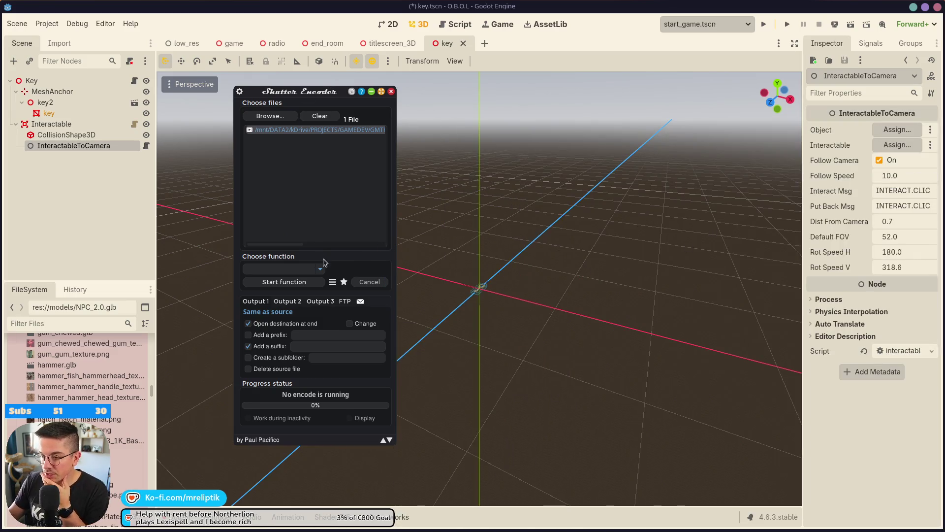
Set VP9 as the conversion function, then bring the Godot editor forward
left_click(319, 269)
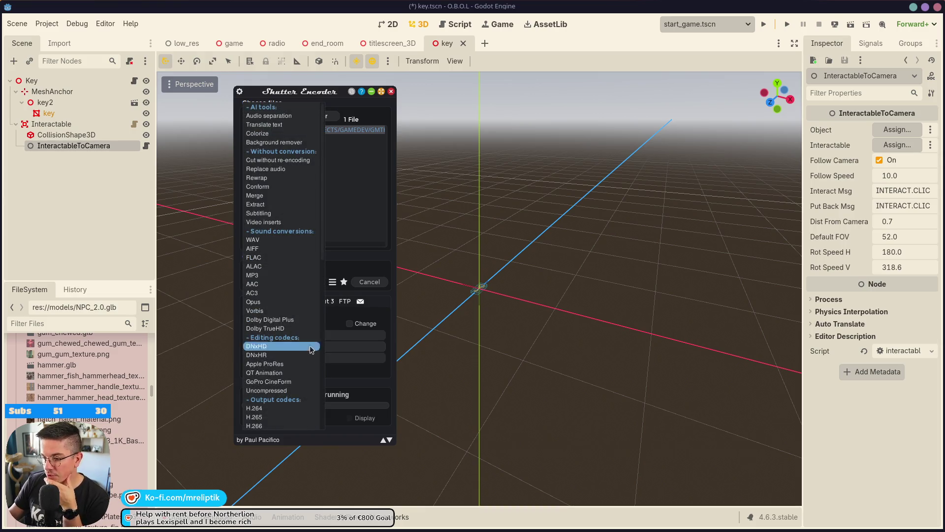
scroll(283, 340, "down", 4)
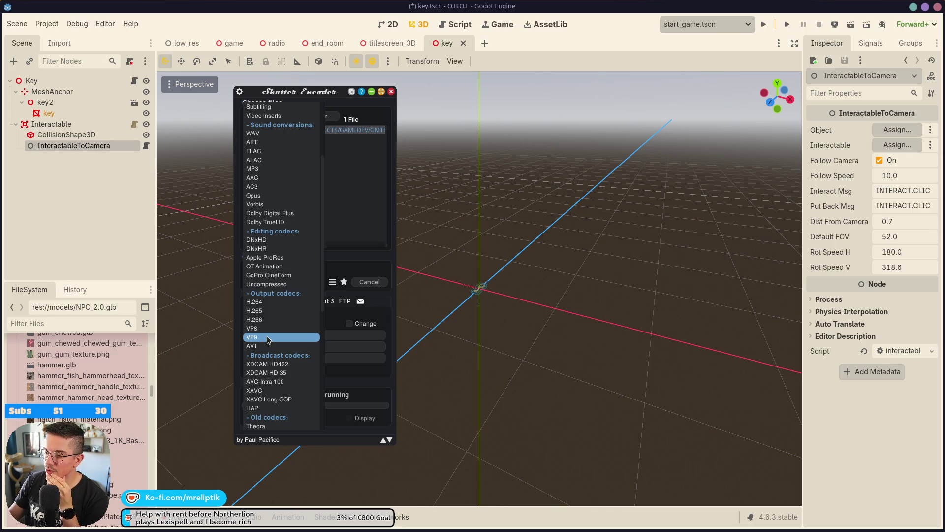
left_click(268, 340)
left_click(514, 44)
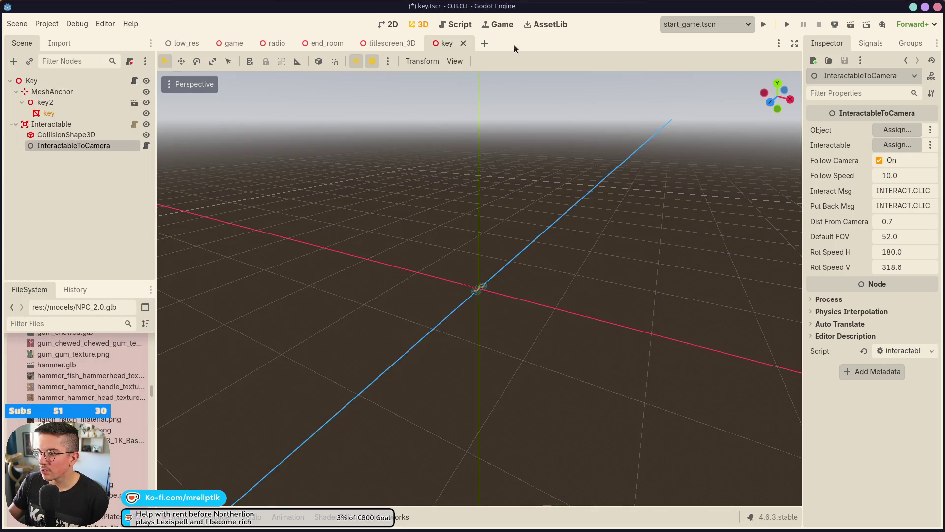
Search Quick Open Scene for 'end' scenes, then cancel without opening any
key("ctrl+shift+o")
type("end")
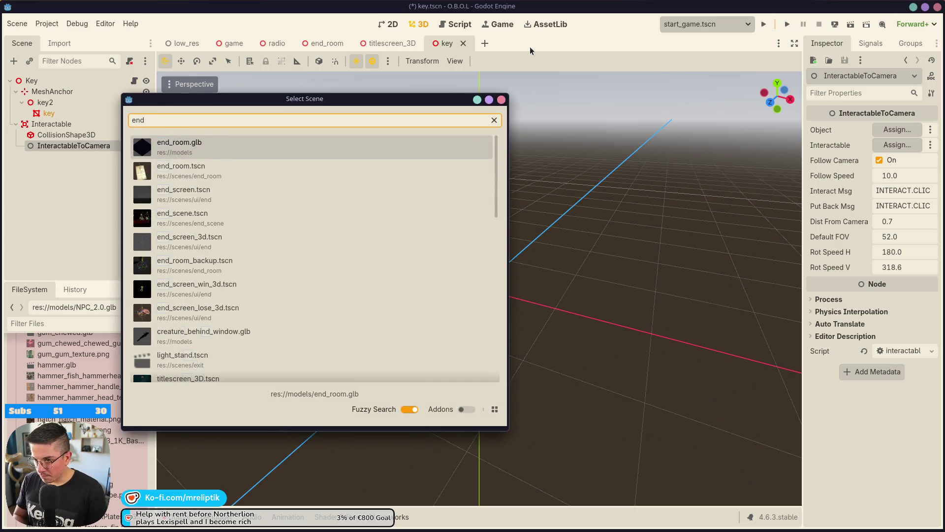
key("Down")
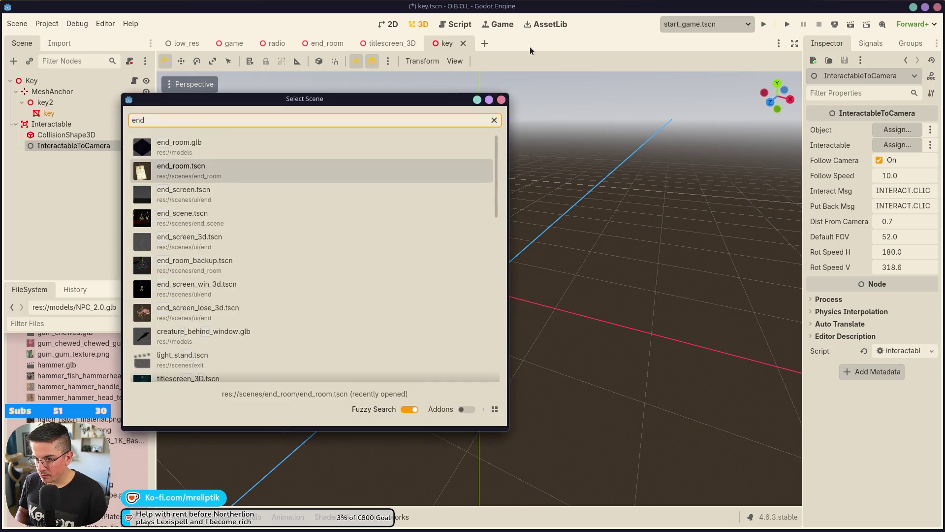
key("Down")
key("Down")
key("Down")
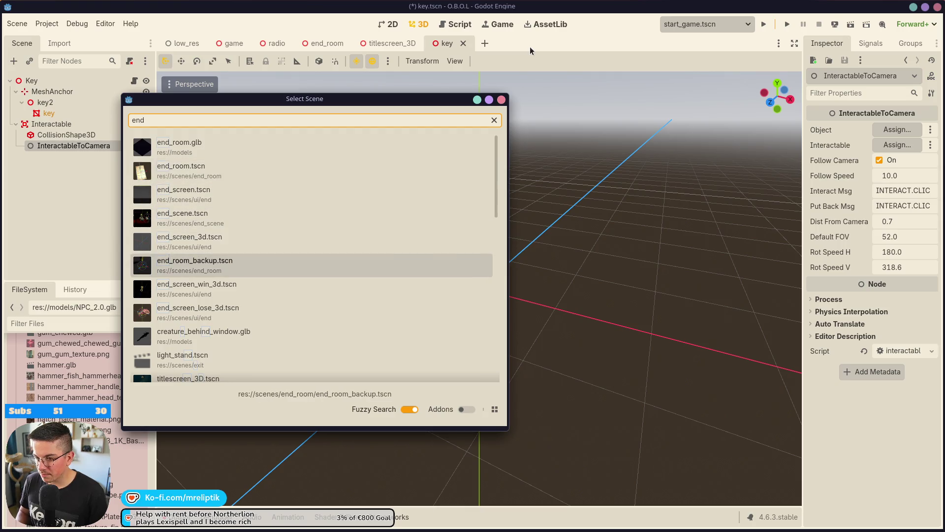
key("Escape")
From the low_res scene, open the EndScreen node's scene in its own tab
left_click(183, 44)
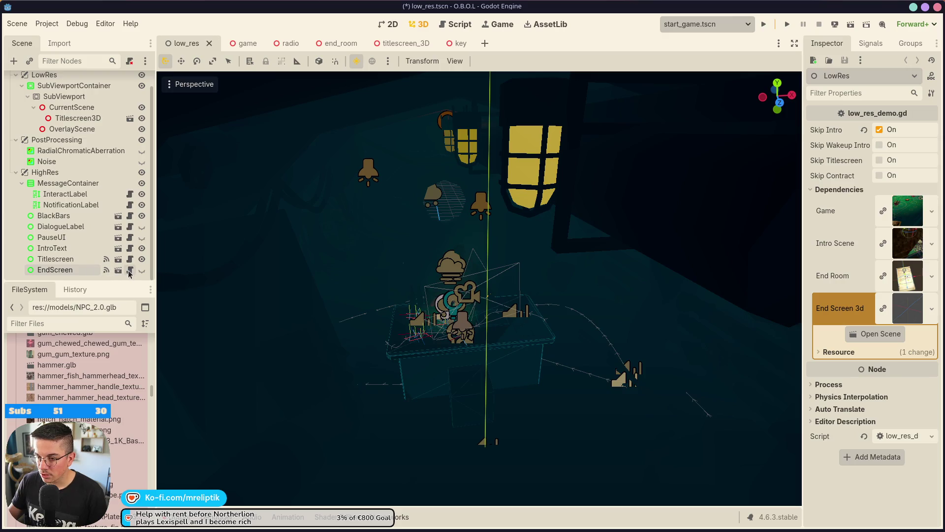
left_click(119, 270)
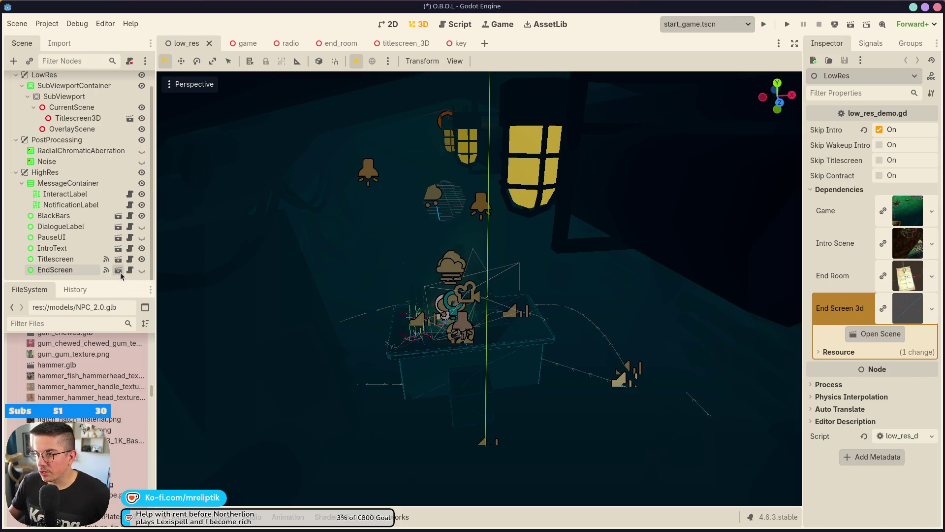
scroll(436, 241, "down", 5)
scroll(438, 241, "down", 1)
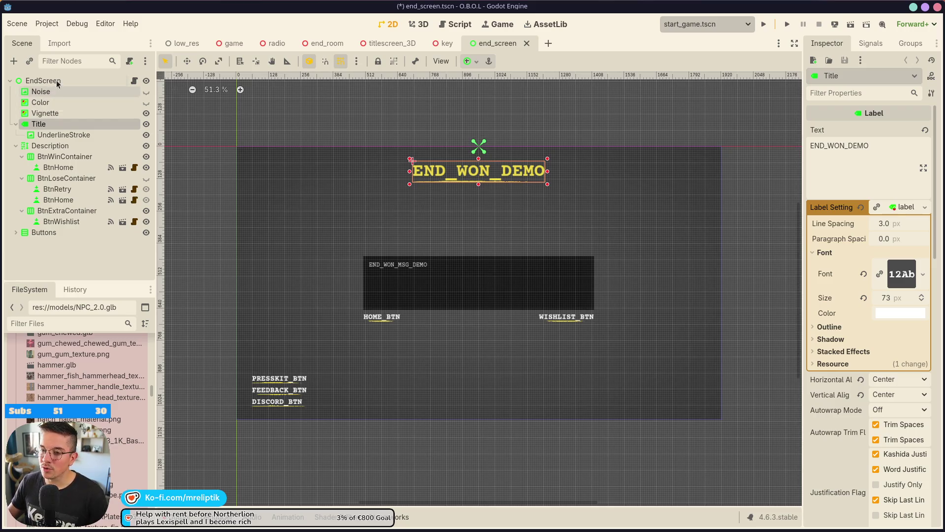
In the Script workspace, search the help for 'video' and open the Control docs
left_click(134, 84)
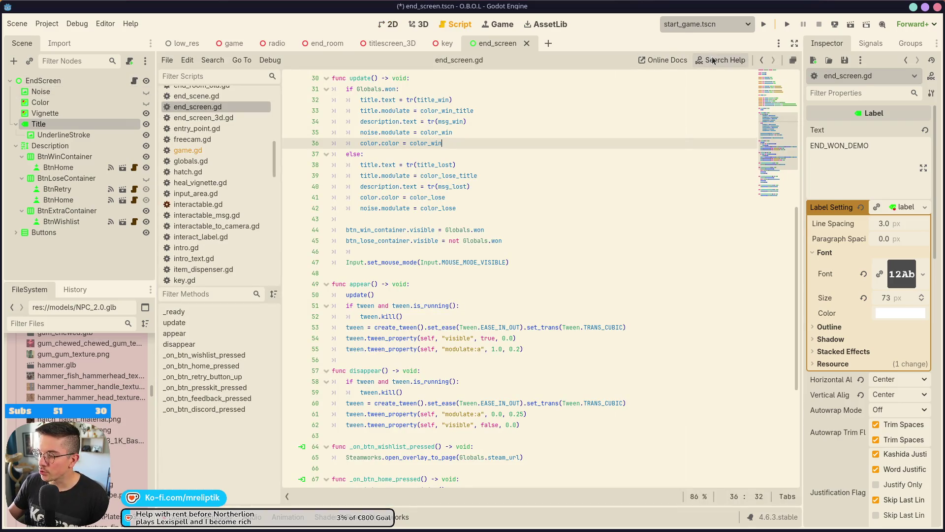
left_click(712, 60)
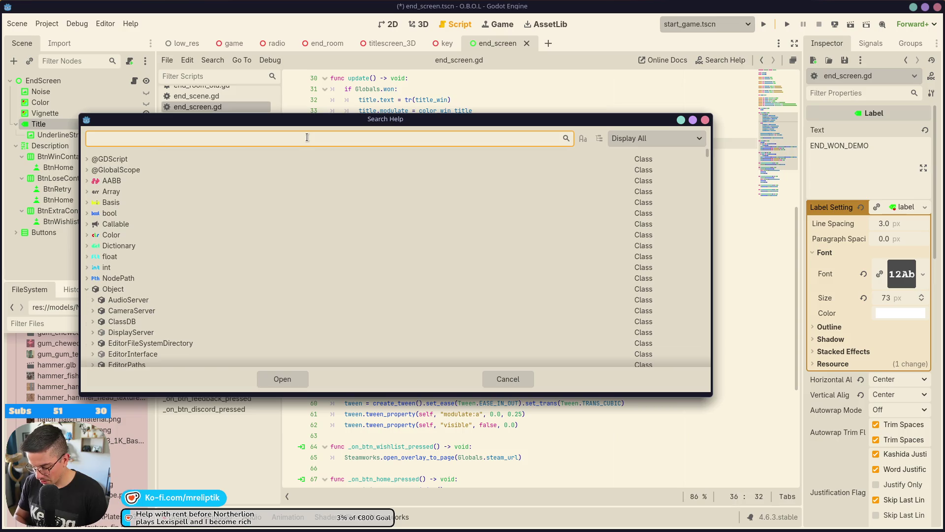
type("videopl")
key("BackSpace")
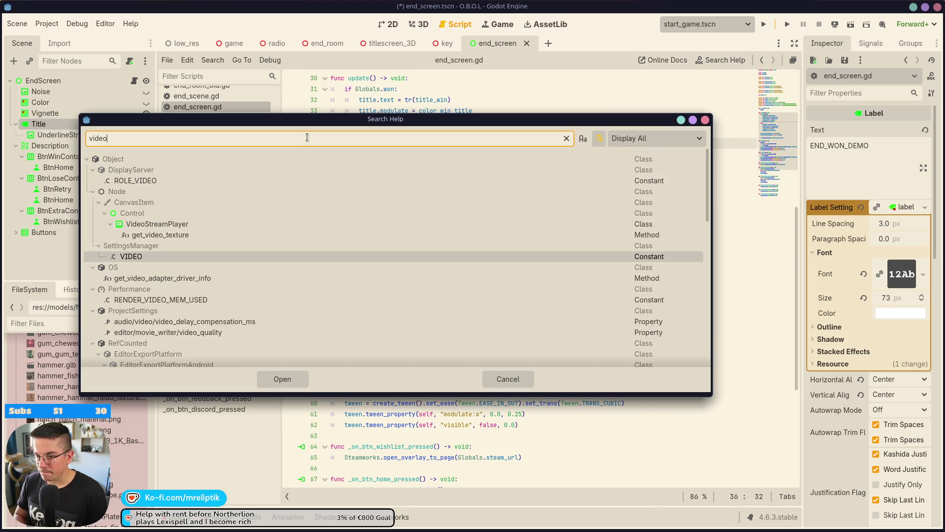
double_click(159, 214)
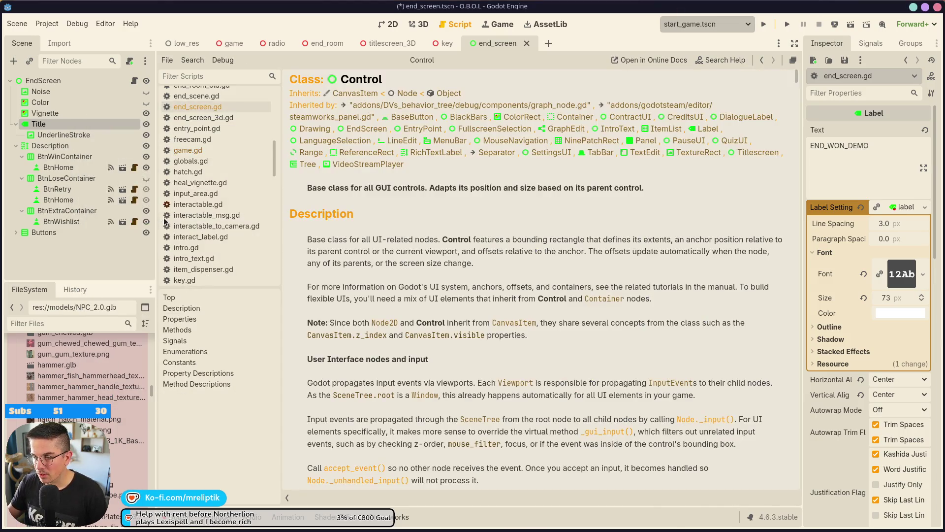
Read the VideoStreamPlayer class reference and follow its link to VideoStreamTheora
left_click(720, 60)
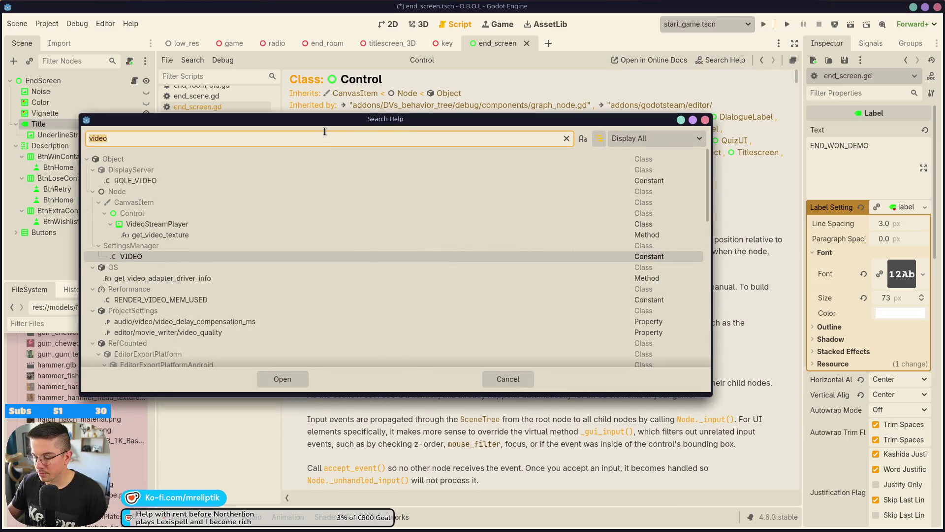
left_click(167, 223)
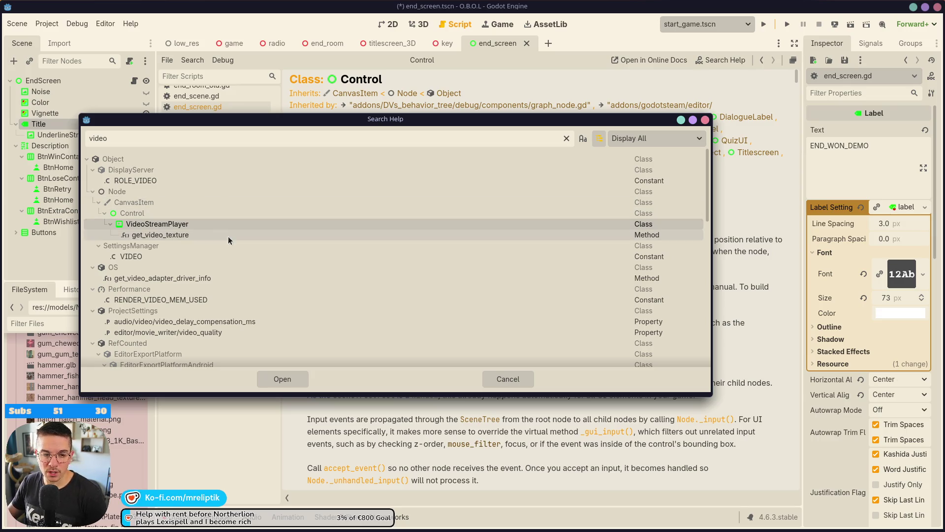
double_click(158, 225)
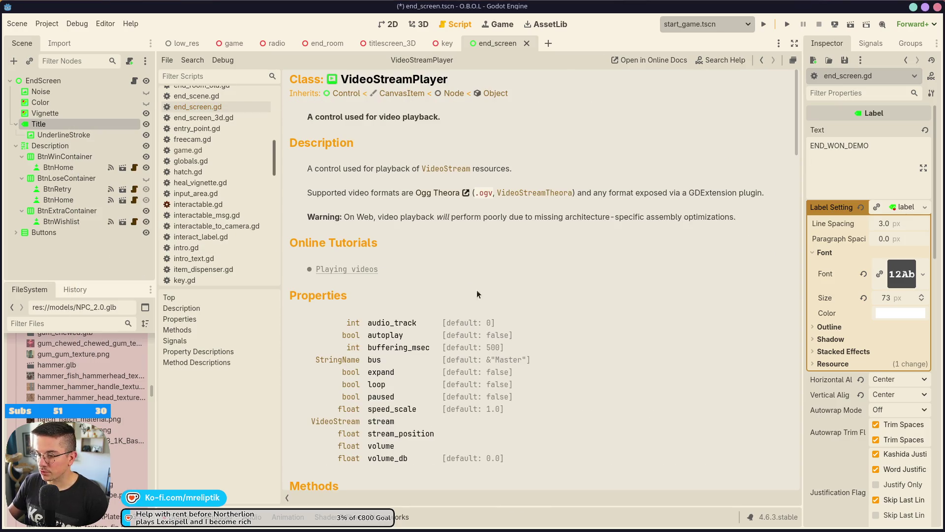
scroll(477, 291, "down", 3)
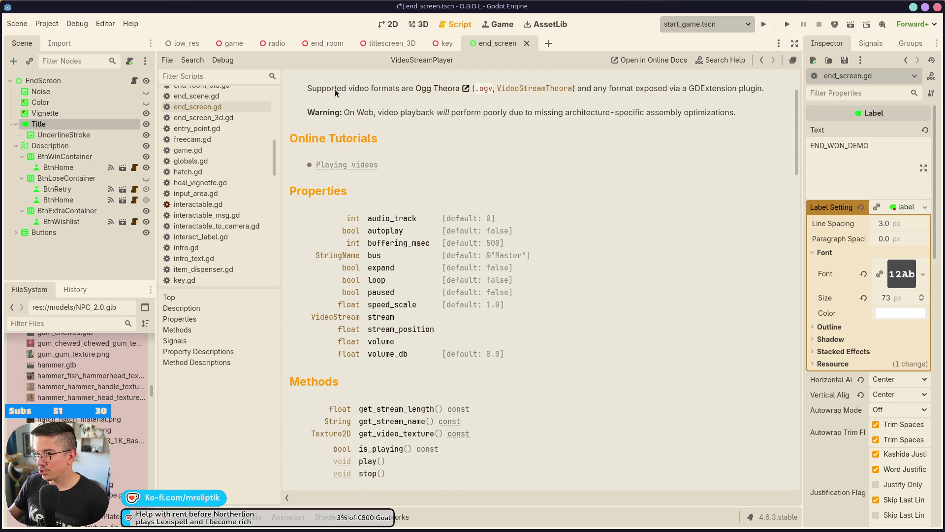
scroll(389, 140, "up", 2)
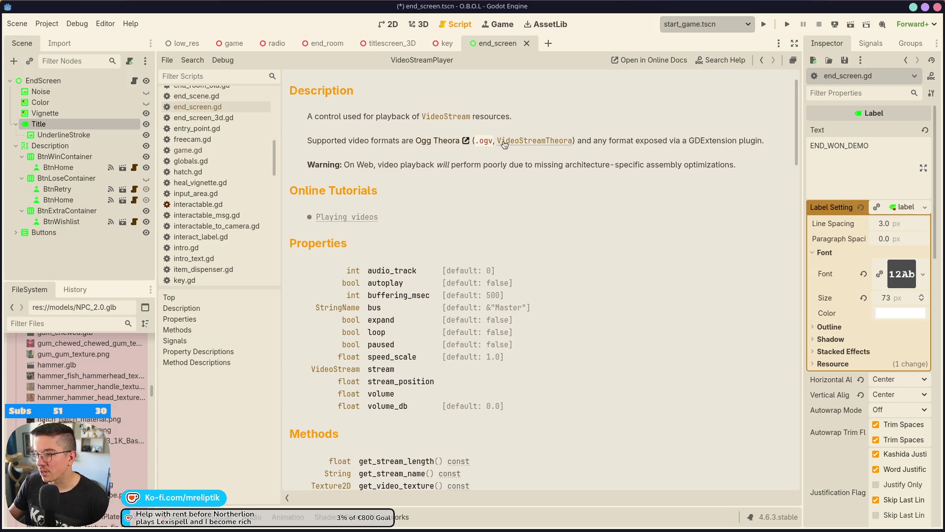
scroll(468, 201, "down", 20)
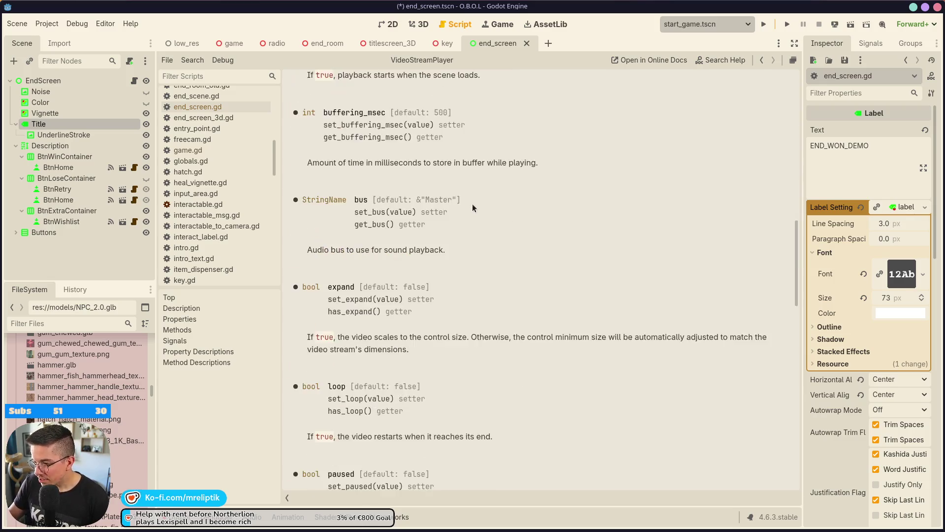
scroll(469, 240, "down", 5)
scroll(468, 232, "up", 20)
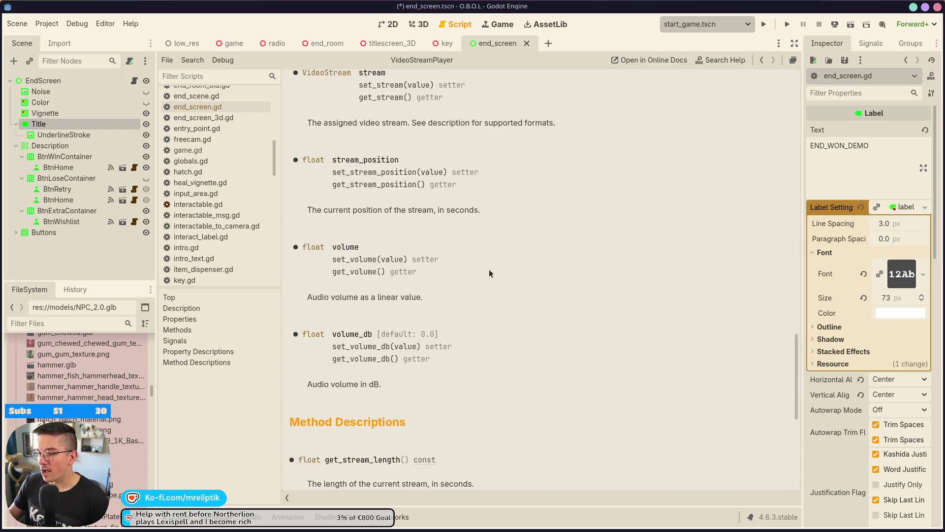
scroll(520, 323, "up", 3)
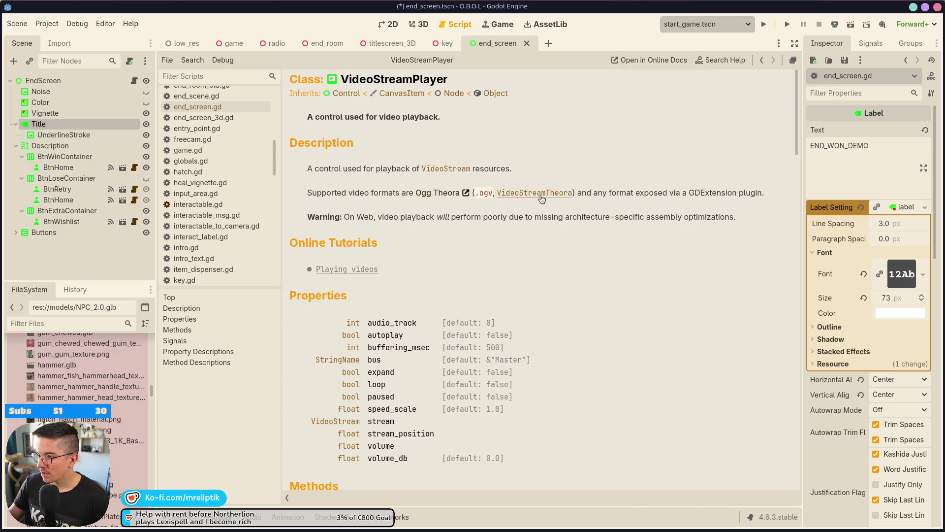
left_click(512, 194)
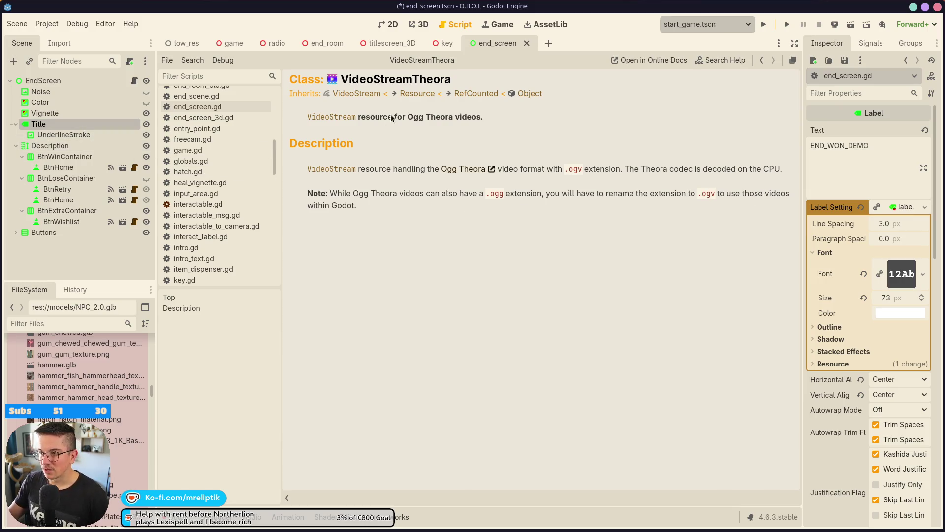
left_click(500, 24)
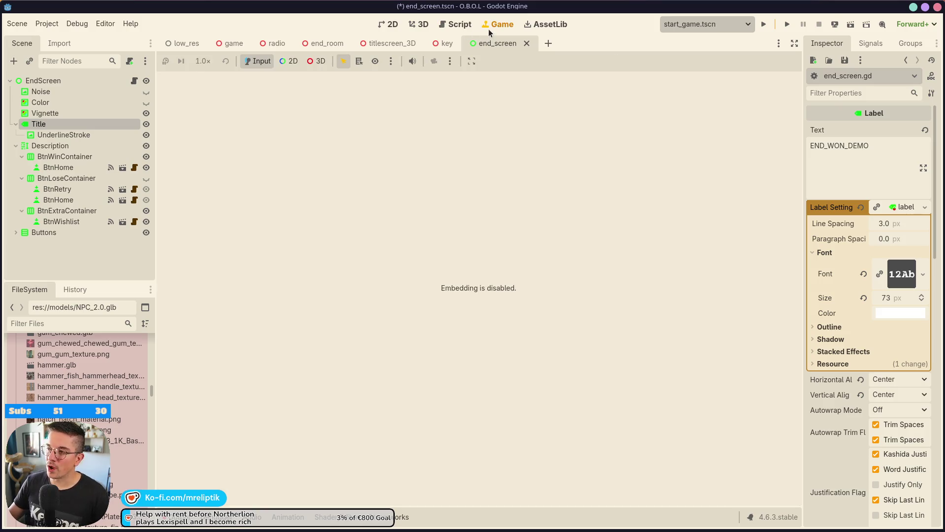
Return from the docs to the 3D view, then bring Shutter Encoder back to front
left_click(453, 27)
left_click(419, 24)
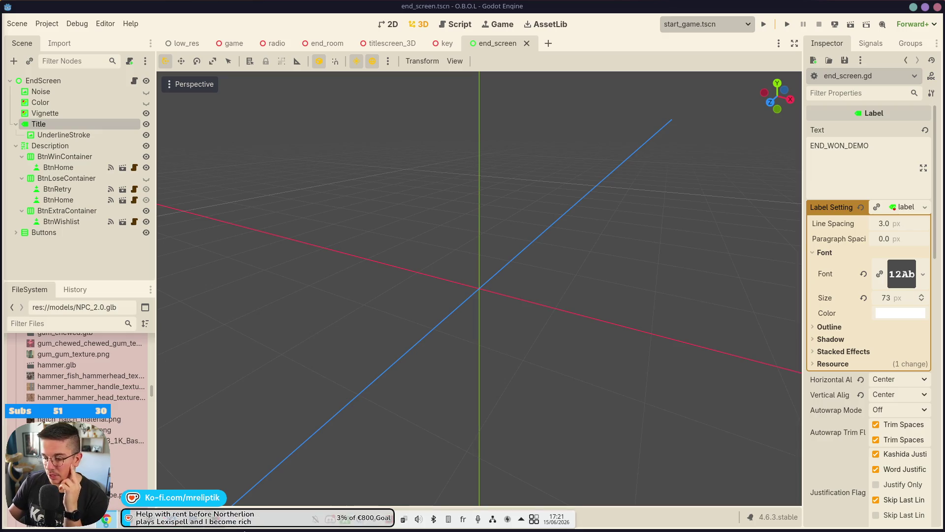
left_click(219, 528)
Switch the conversion function from VP9 to VP8 and open a new Dolphin window on TRAILERS
left_click(177, 322)
type("VP9")
left_click(199, 322)
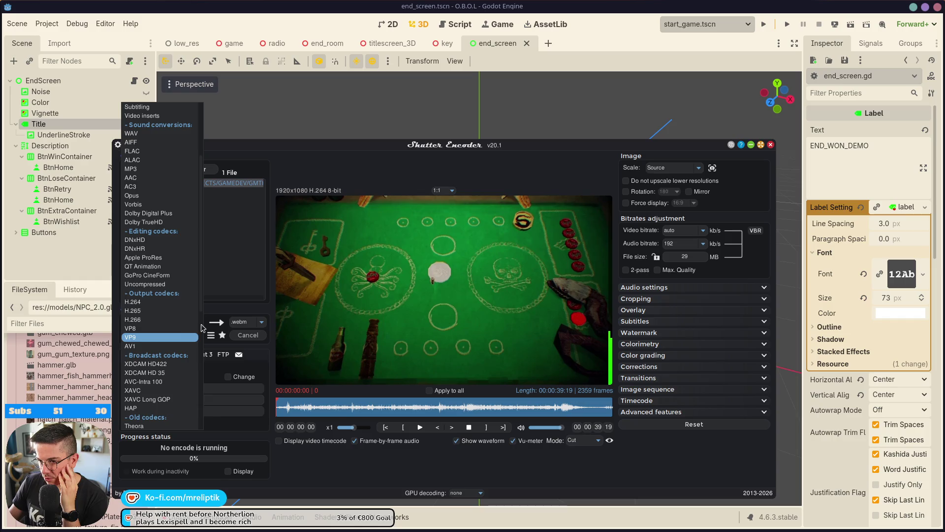
scroll(157, 340, "down", 1)
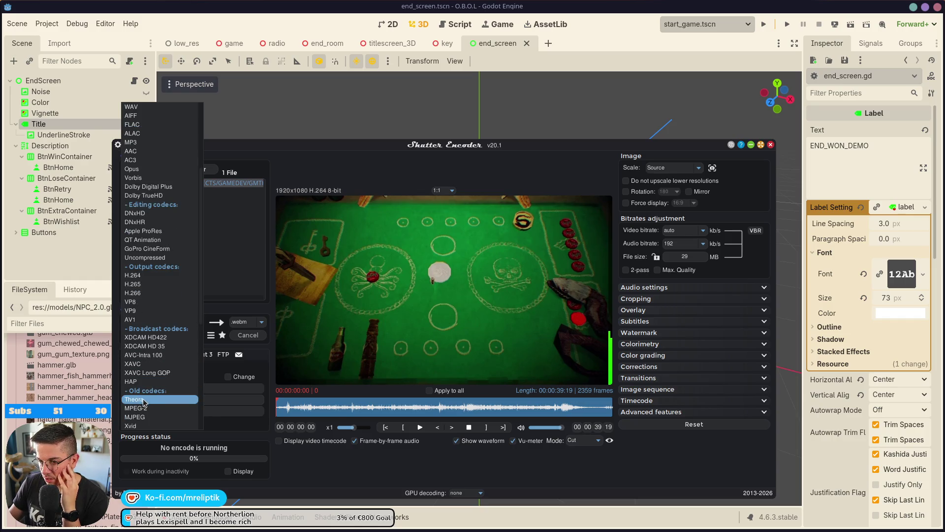
left_click(146, 306)
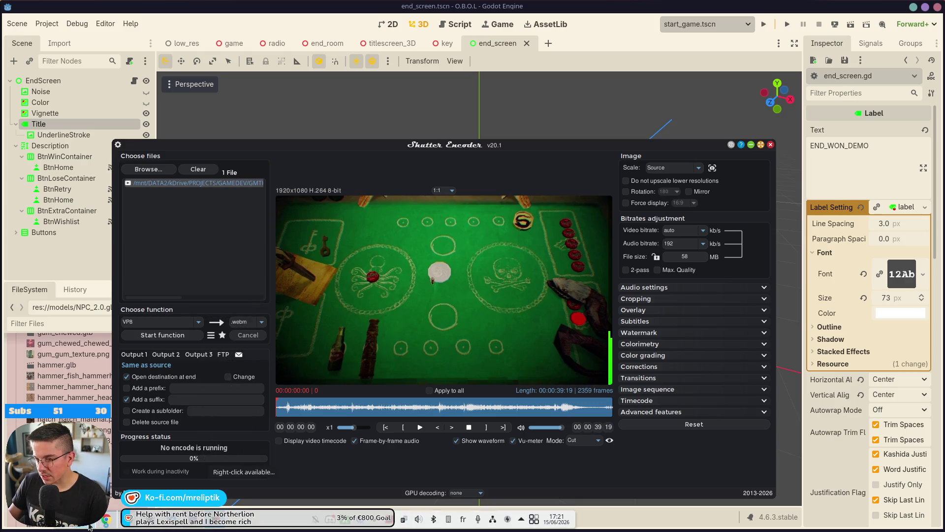
right_click(211, 527)
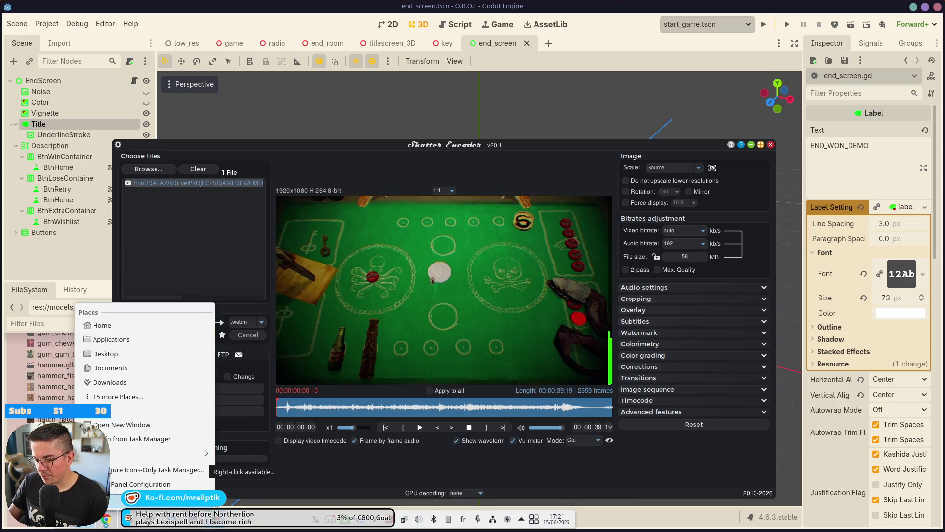
left_click(120, 424)
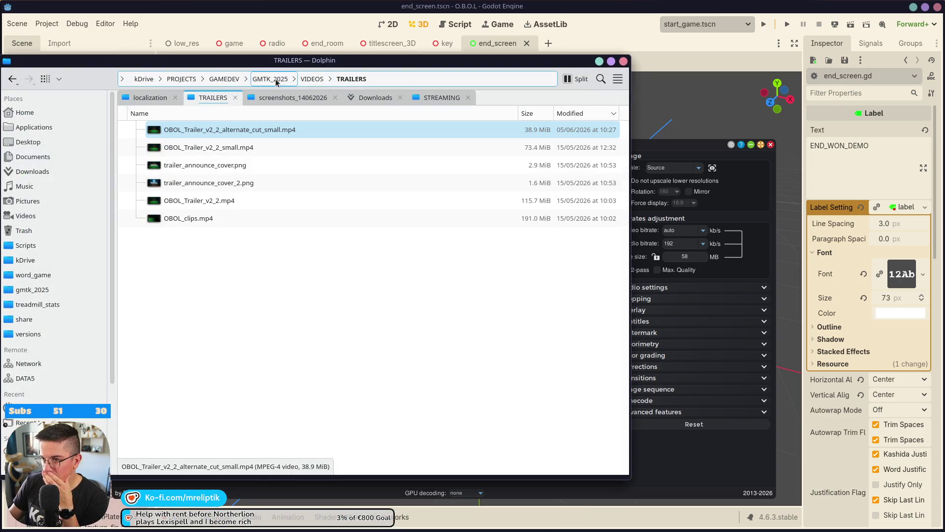
Open GAMEDEV in new Dolphin tabs and browse project folders like golfly and Hypercafe
middle_click(223, 79)
middle_click(223, 78)
left_click(269, 98)
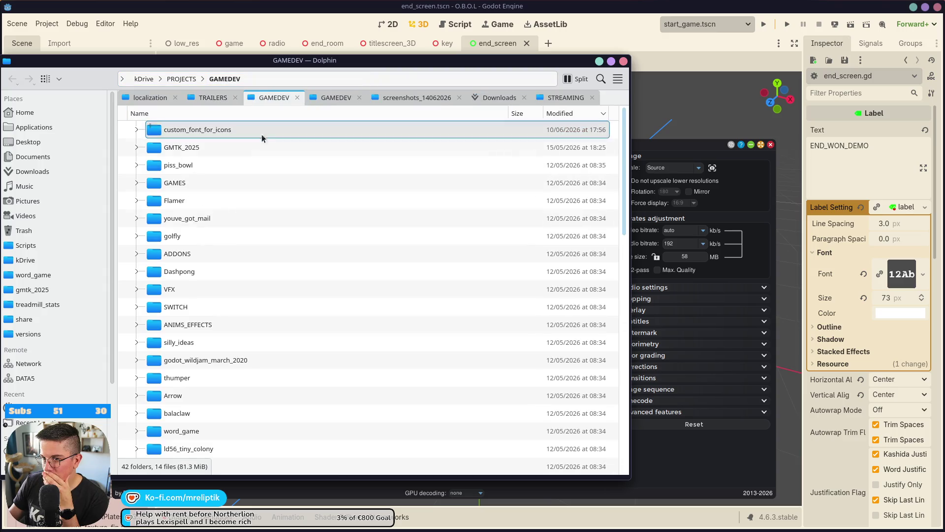
left_click(240, 211)
key("Down")
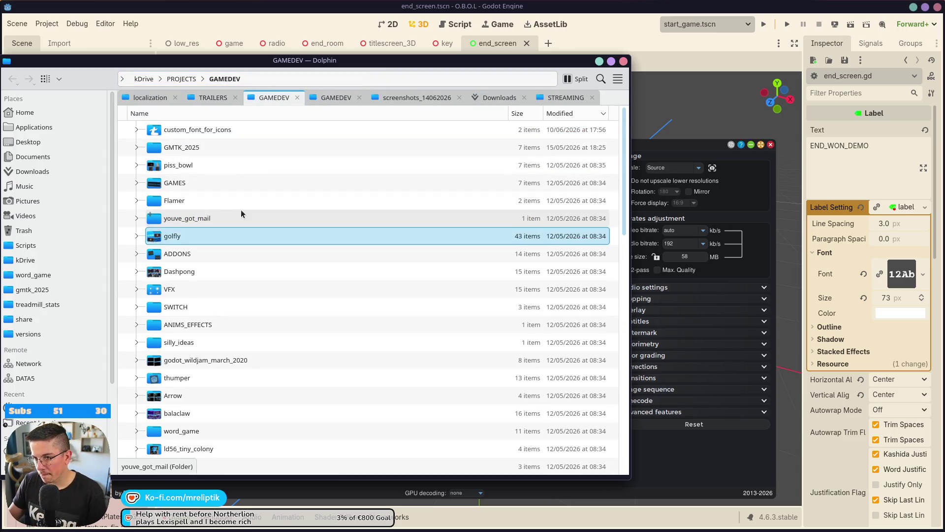
scroll(187, 207, "down", 8)
left_click(190, 171)
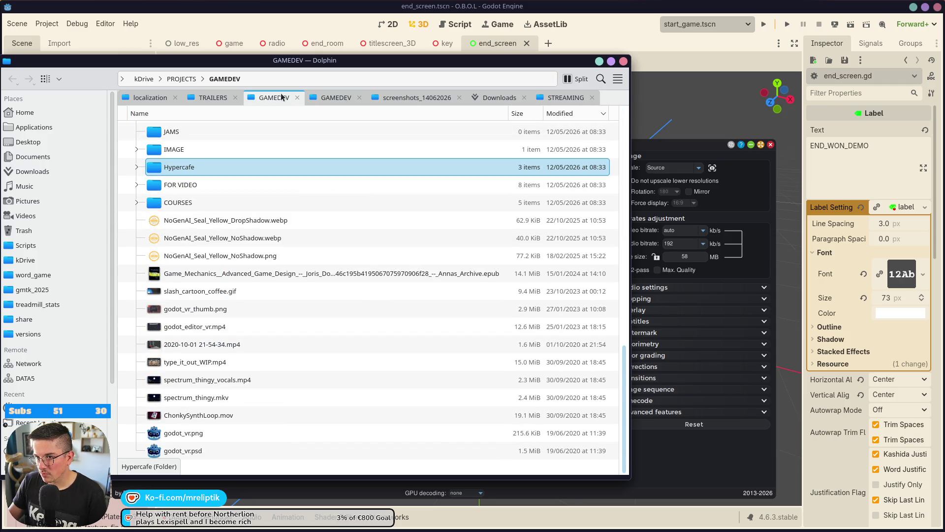
Navigate Documents > GAMEDEV > hyperhue and open its scenes folder
left_click(33, 156)
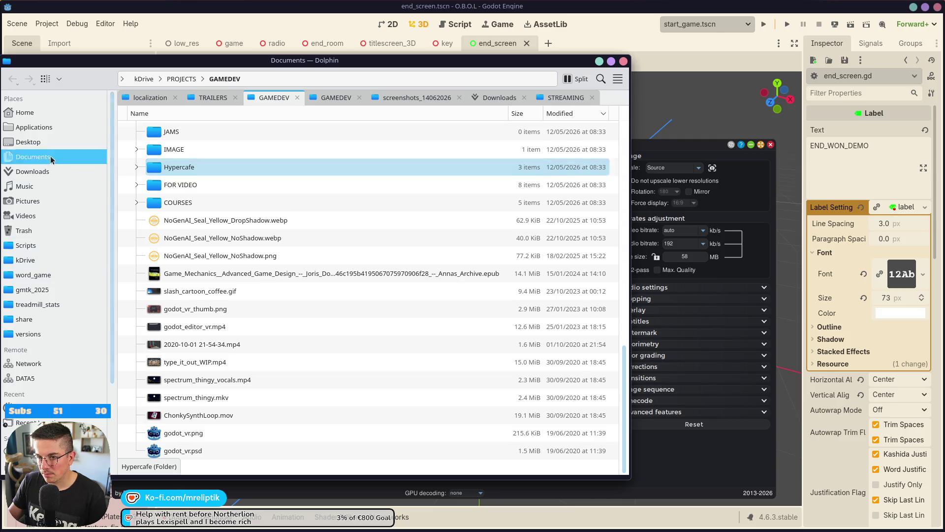
left_click(185, 155)
double_click(185, 155)
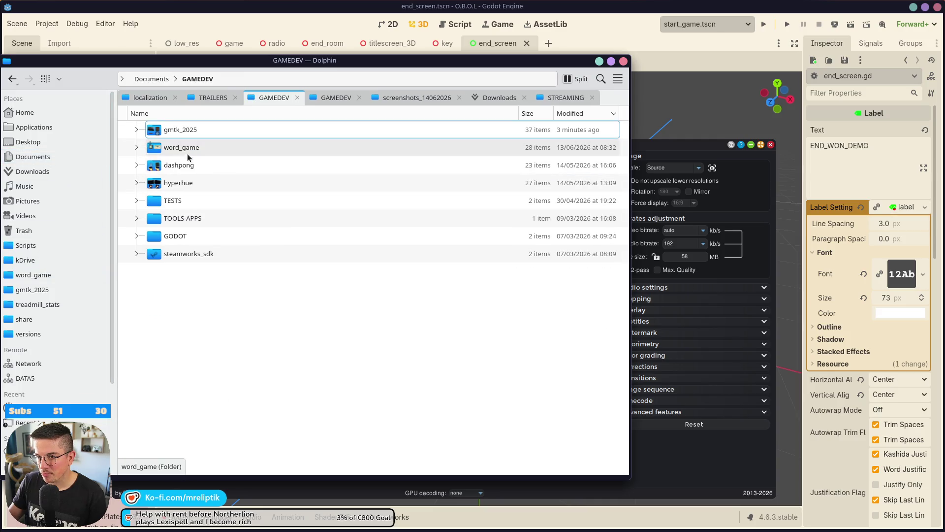
double_click(190, 184)
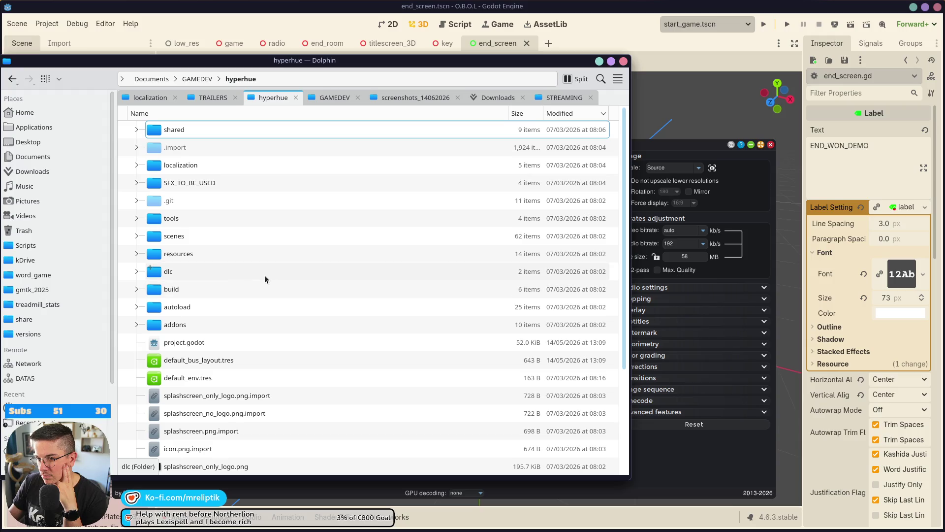
scroll(206, 246, "down", 3)
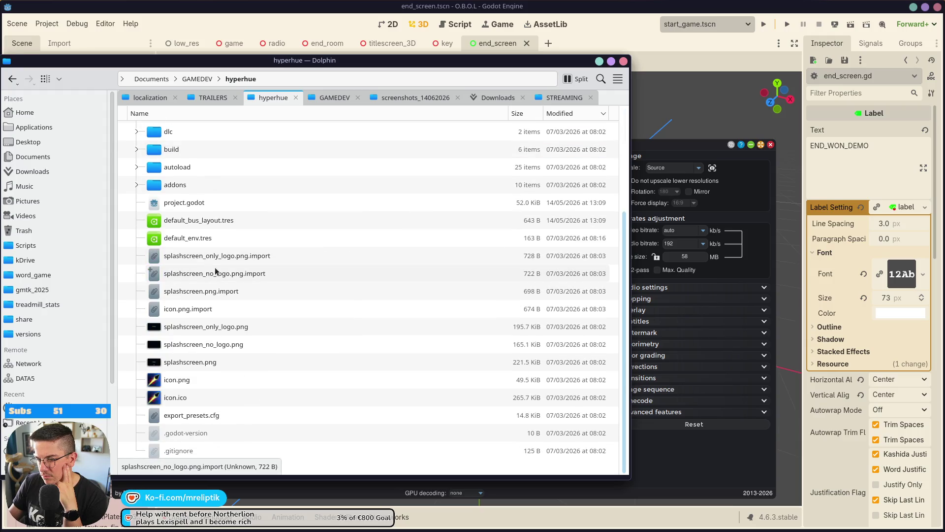
scroll(215, 274, "up", 3)
scroll(199, 310, "down", 3)
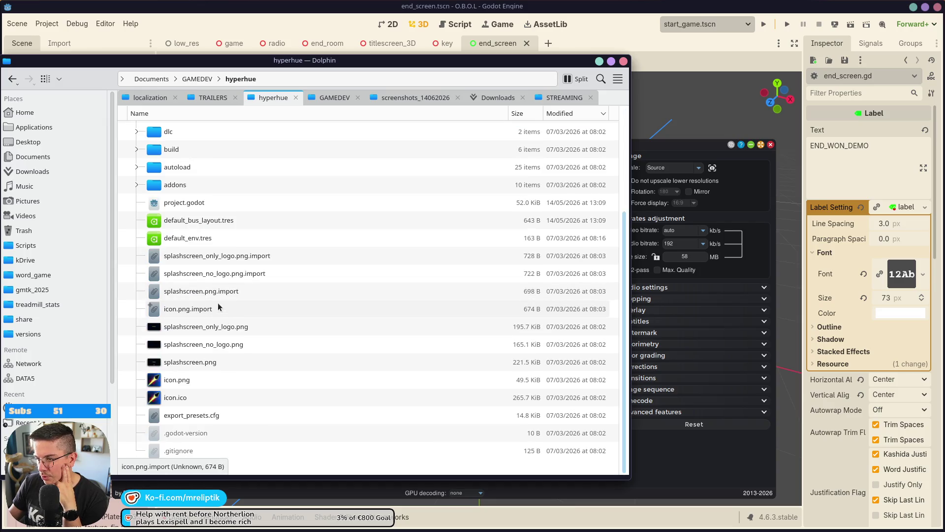
scroll(217, 303, "up", 3)
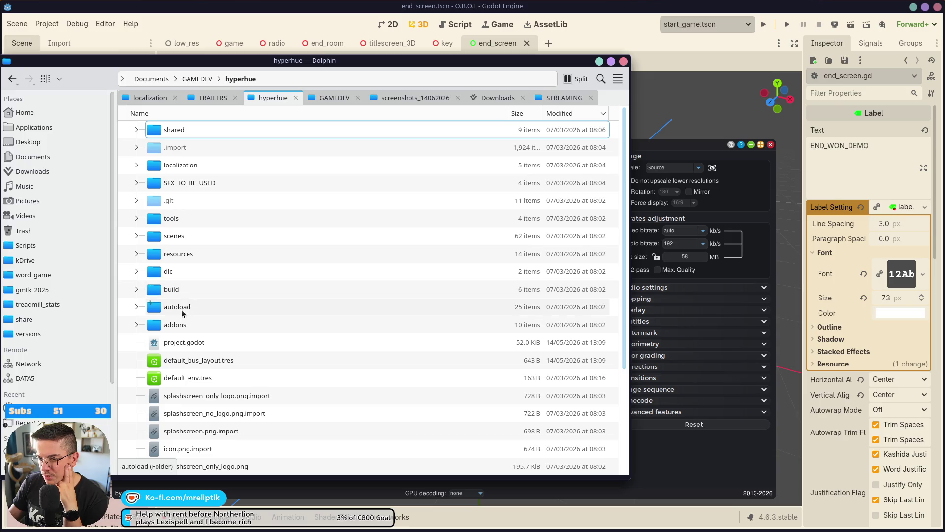
left_click(191, 238)
double_click(191, 237)
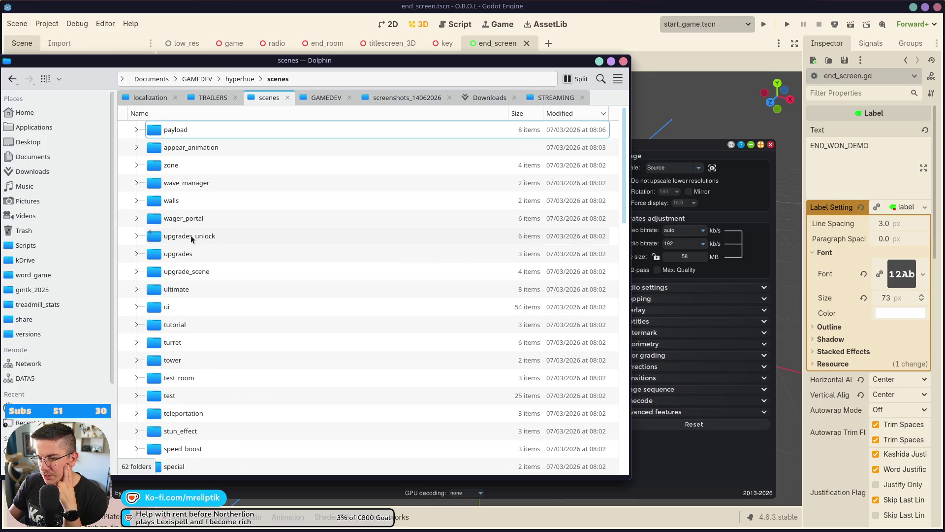
Skim the scenes folder's subfolders and sort them by name
scroll(210, 276, "down", 5)
scroll(206, 294, "up", 5)
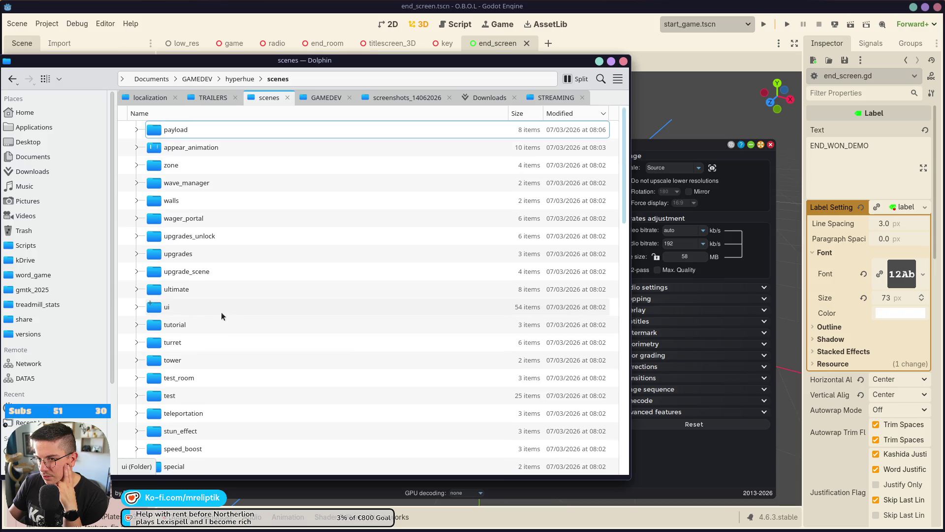
left_click(240, 293)
type("s")
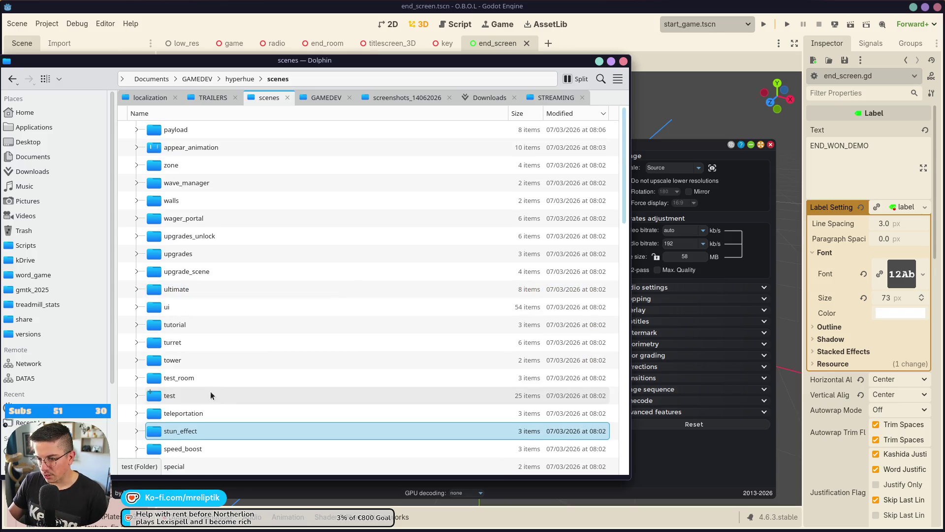
type("h")
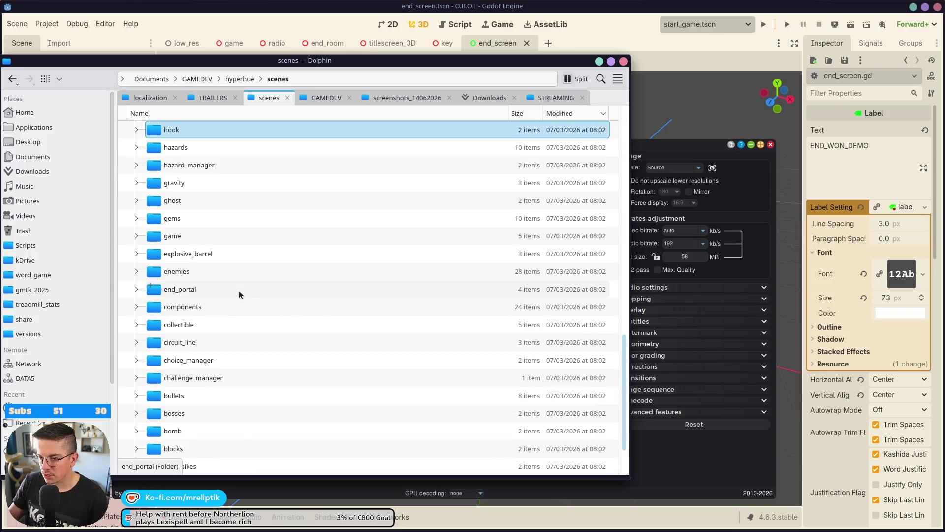
scroll(295, 182, "up", 5)
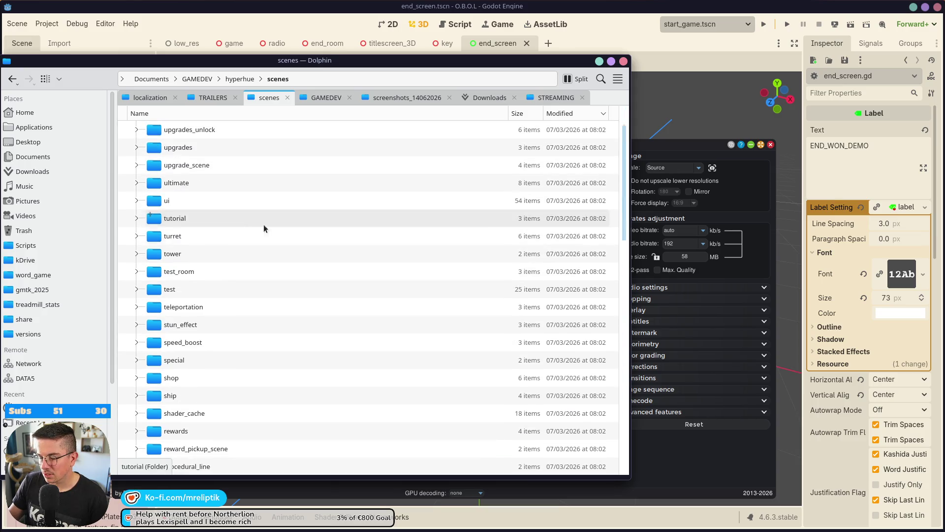
left_click(236, 113)
scroll(208, 207, "down", 10)
scroll(209, 211, "down", 5)
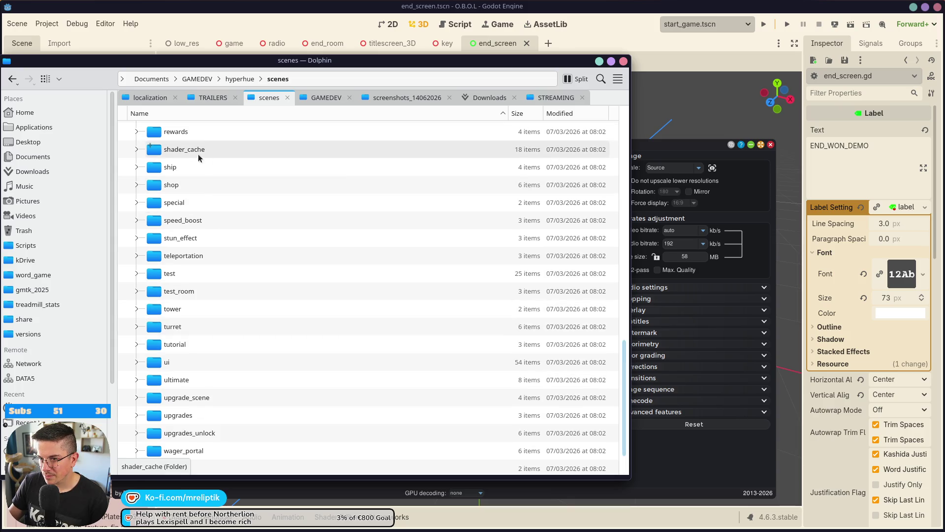
Go back to the scenes folder and search it for video files, starting with '.webm'
left_click(240, 79)
left_click(323, 395)
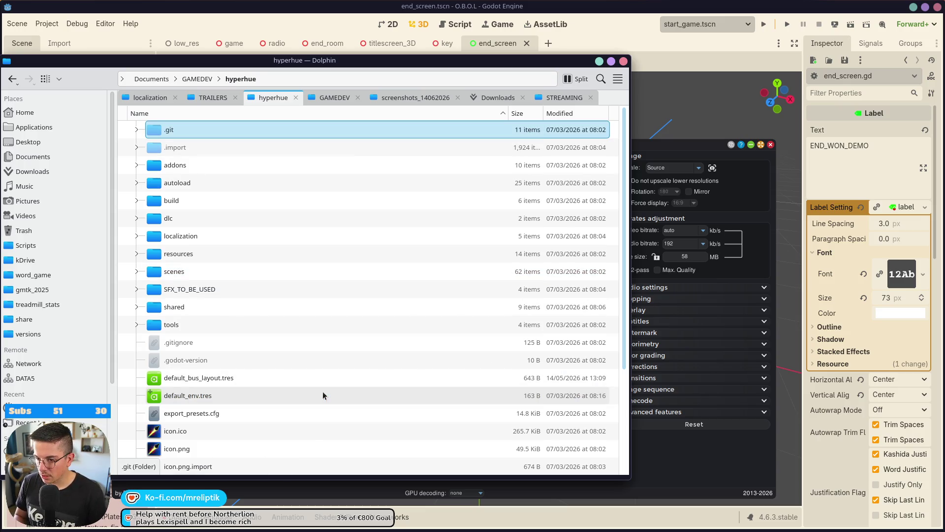
key("alt+Left")
key("ctrl+f")
type(".webm")
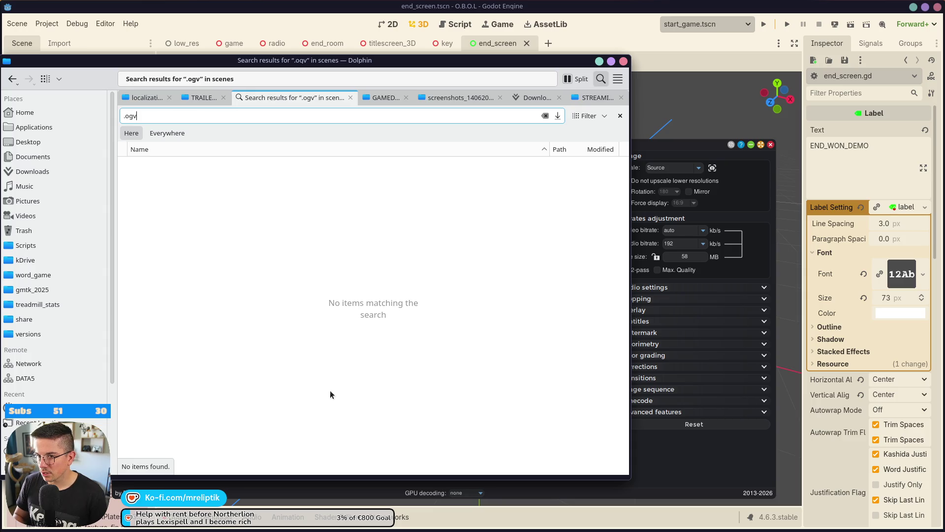
type("gg")
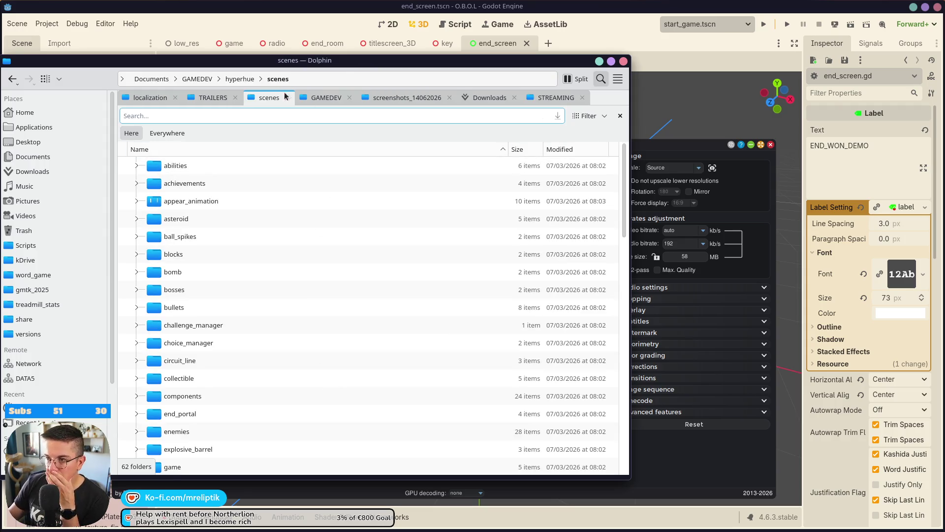
Minimize Dolphin and start a Theora encode of the trailer in Shutter Encoder at 50% scale
middle_click(267, 99)
left_click(221, 104)
left_click(599, 61)
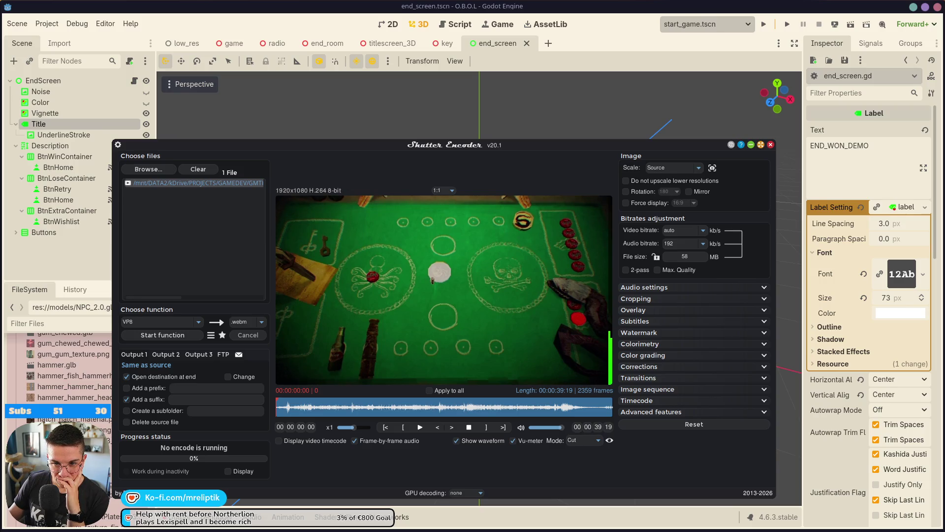
left_click(198, 322)
left_click(178, 400)
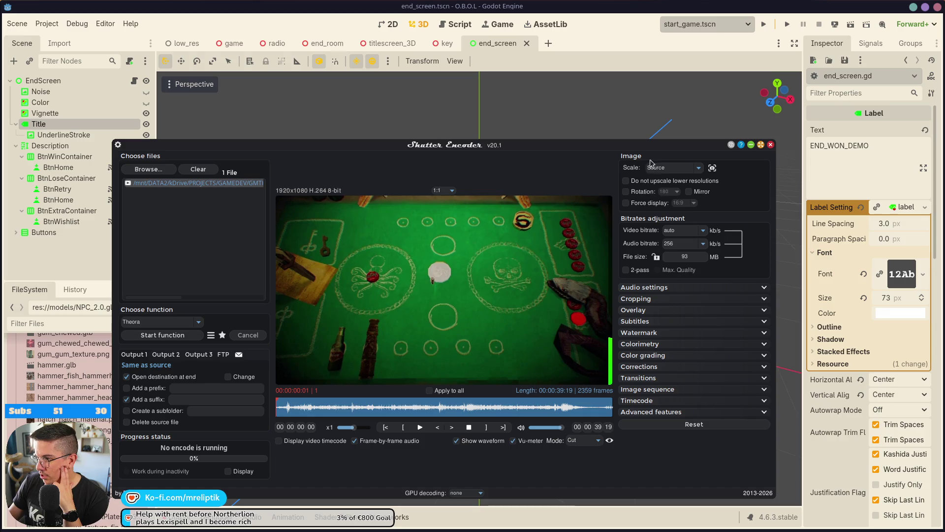
left_click(699, 169)
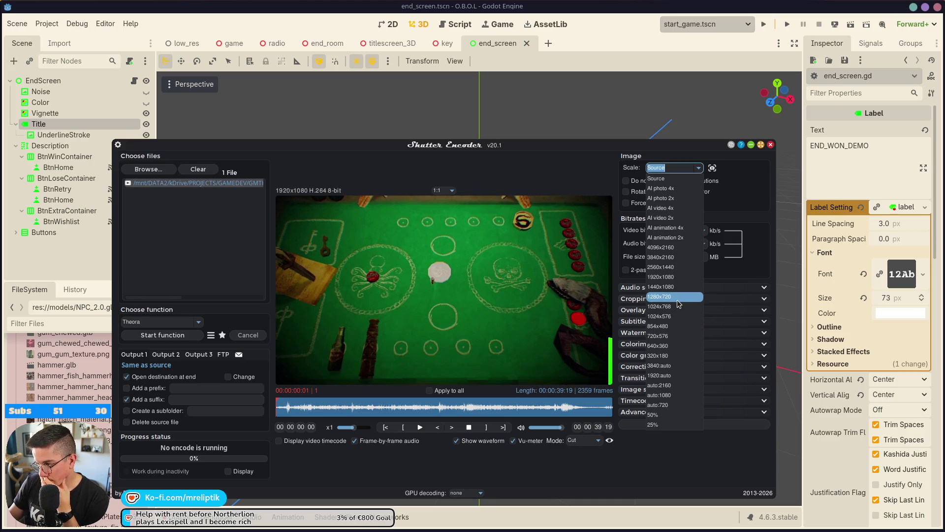
left_click(662, 416)
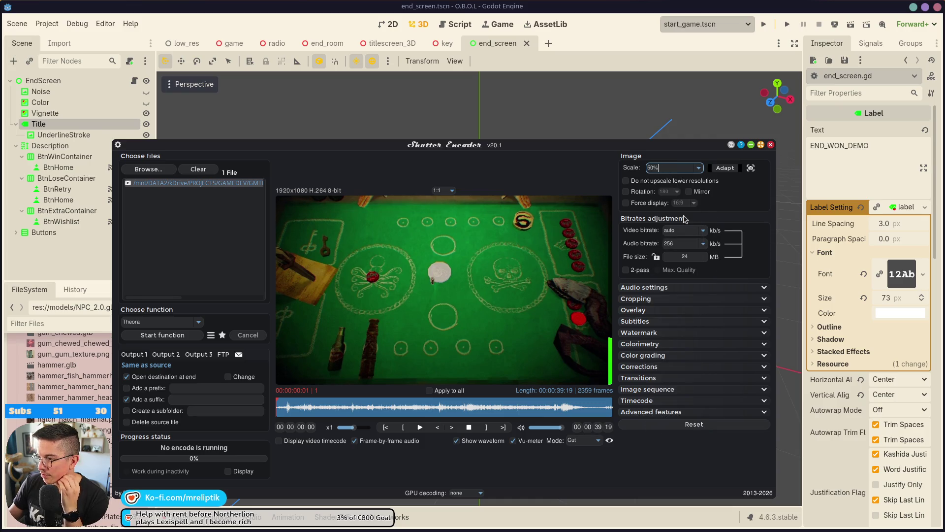
left_click(166, 335)
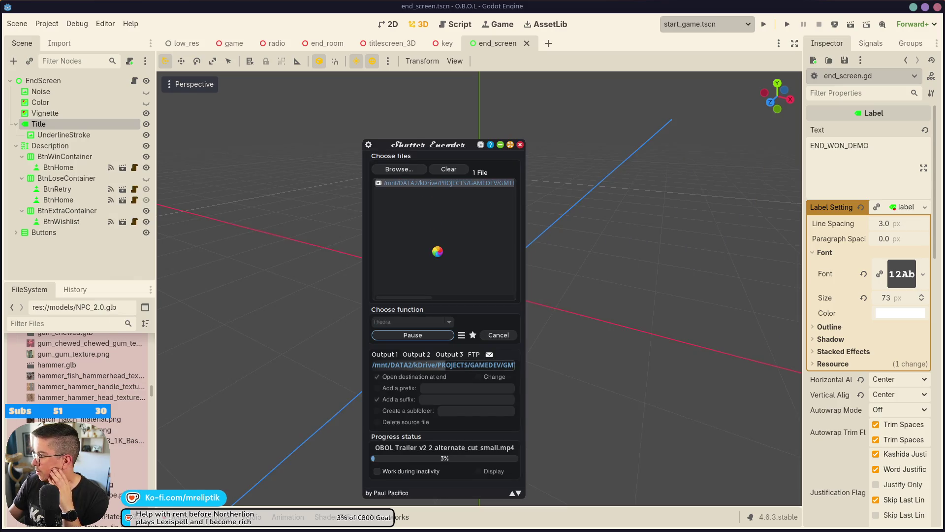
Move Shutter Encoder aside and bring Godot forward on the key scene
left_click_drag(448, 147, 833, 156)
left_click(485, 226)
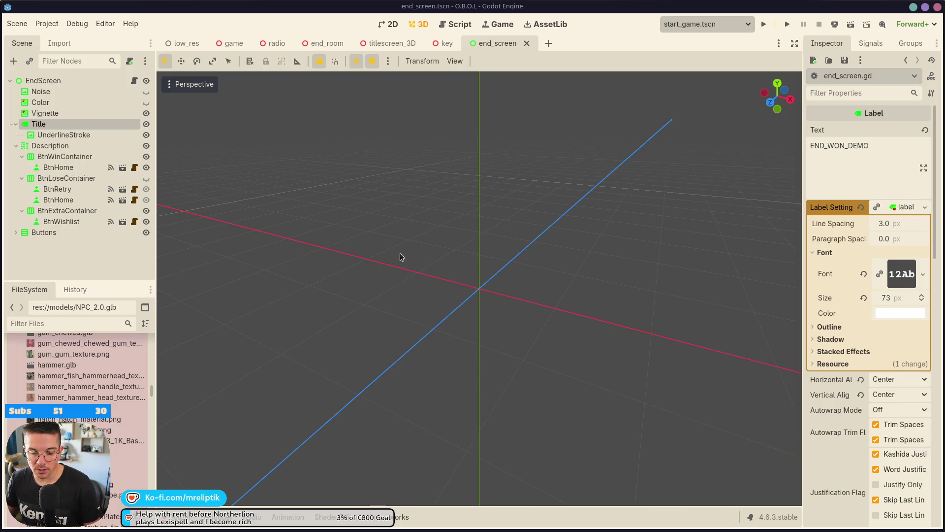
key("ctrl+shift+Tab")
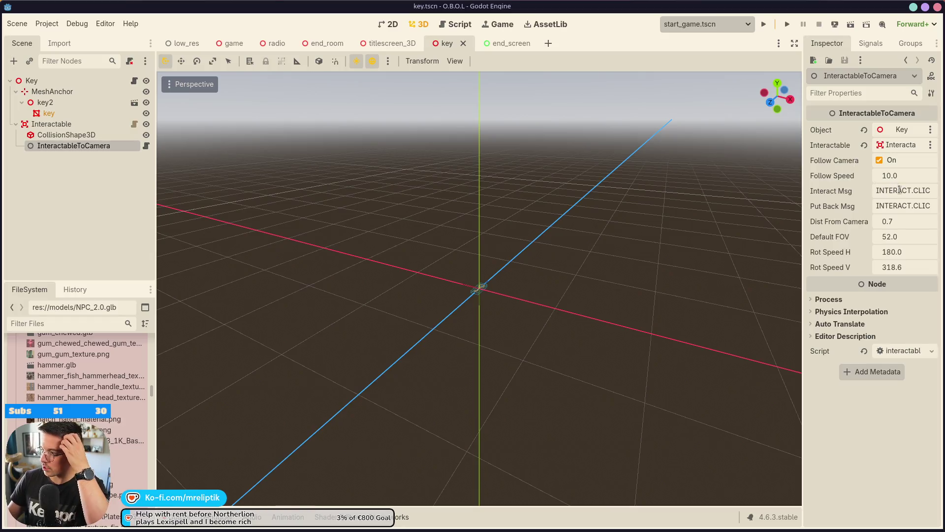
Widen the Inspector, run the game, sit at the table, skip the dialogue and try picking up the key
left_click_drag(803, 197, 735, 194)
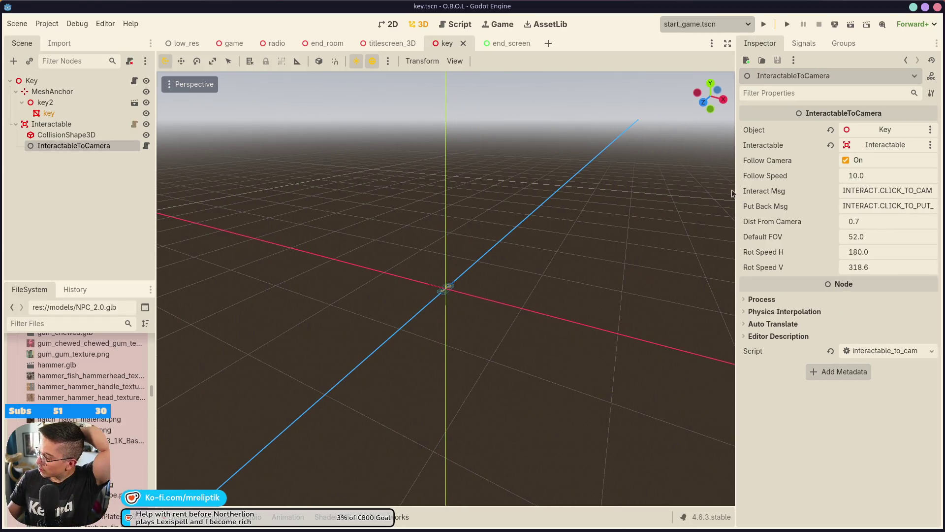
left_click(763, 24)
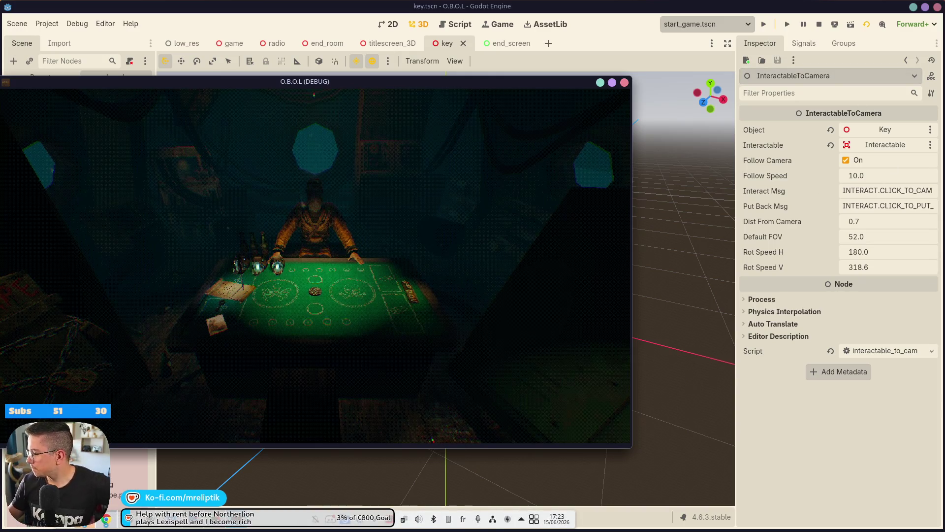
left_click(331, 327)
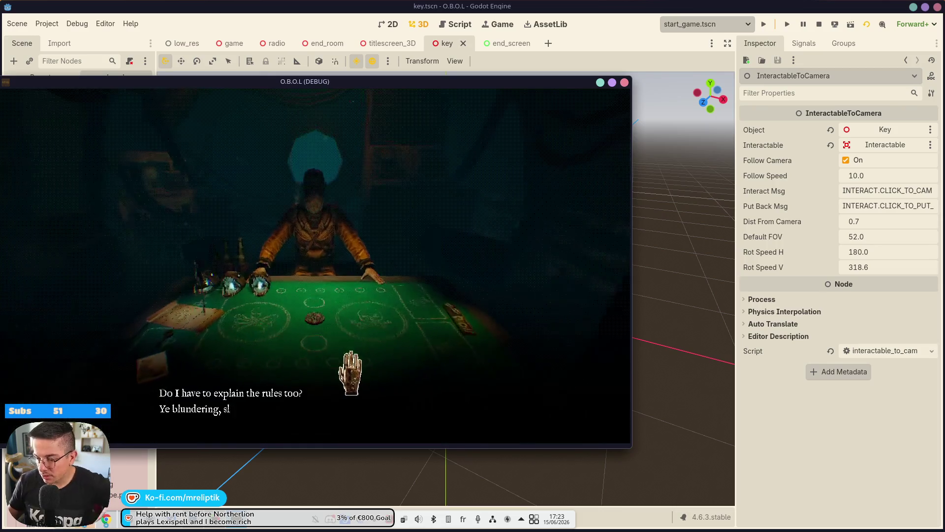
left_click(331, 327)
left_click(332, 327)
left_click(148, 384)
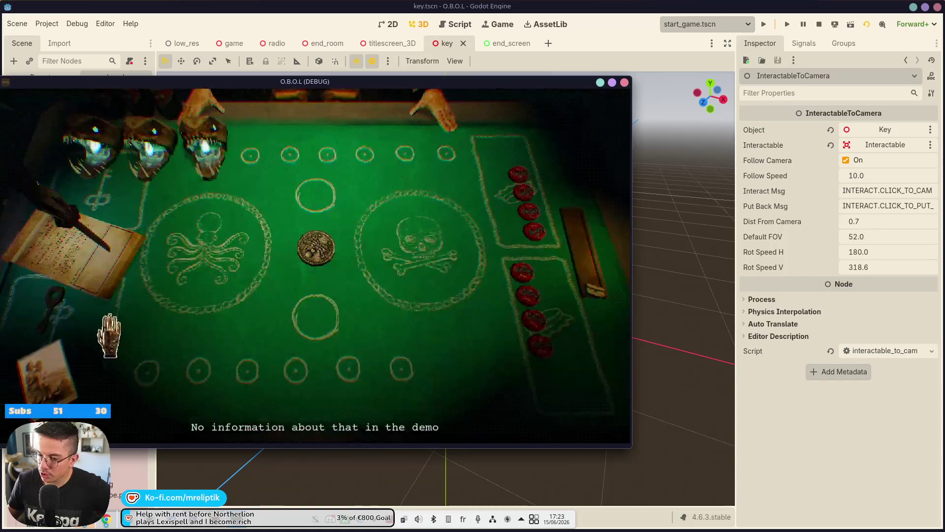
left_click(54, 295)
mouse_move(288, 85)
left_mouse_down()
mouse_move(304, 310)
mouse_move(944, 206)
mouse_move(944, 138)
left_mouse_up()
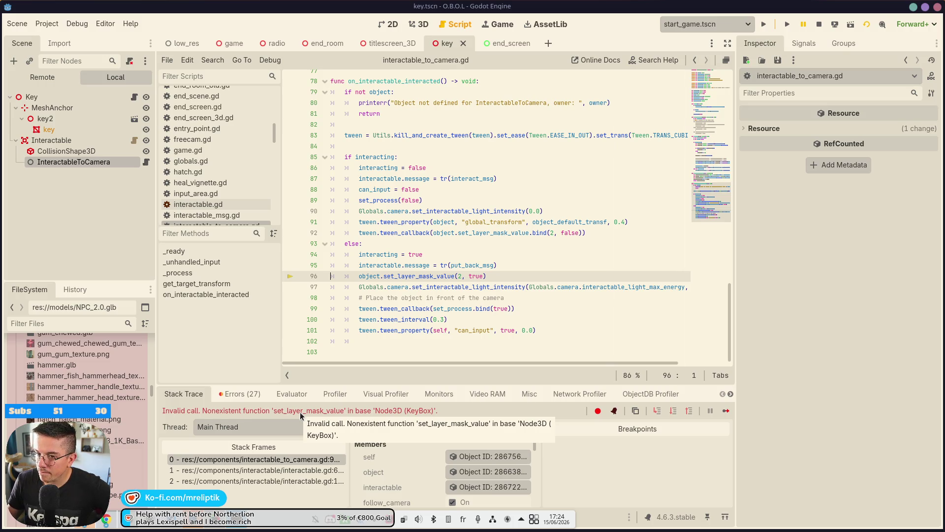
Stop the game, point InteractableToCamera's Object at the key node, then save, rerun and switch to Dolphin
left_click(820, 26)
left_click(63, 146)
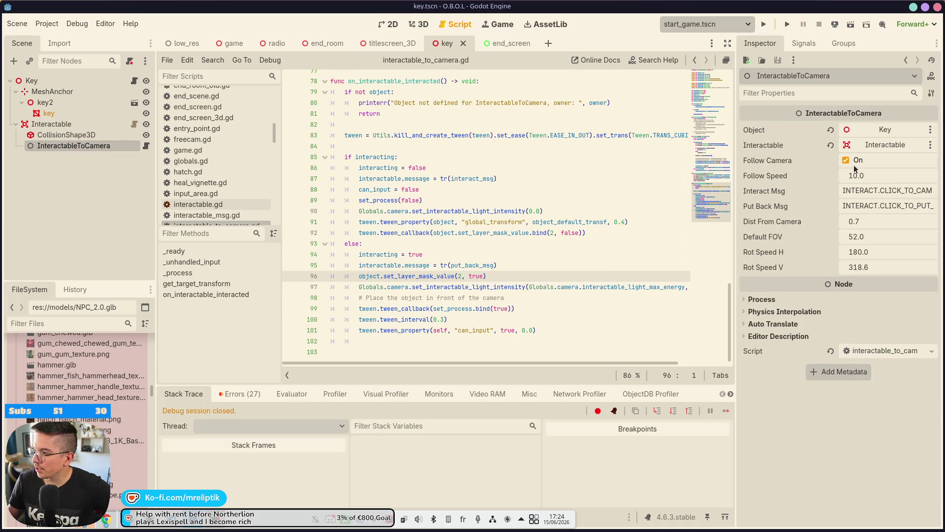
left_click(885, 129)
double_click(272, 177)
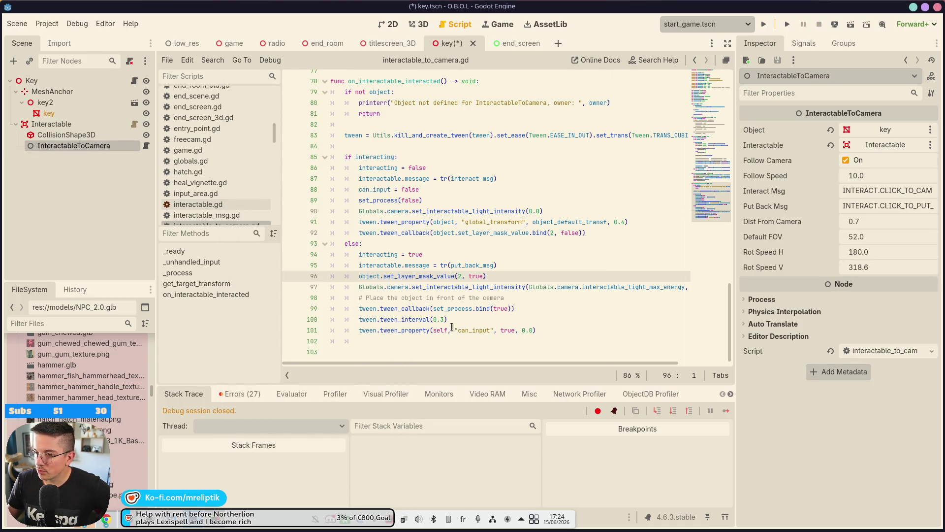
left_click(764, 24)
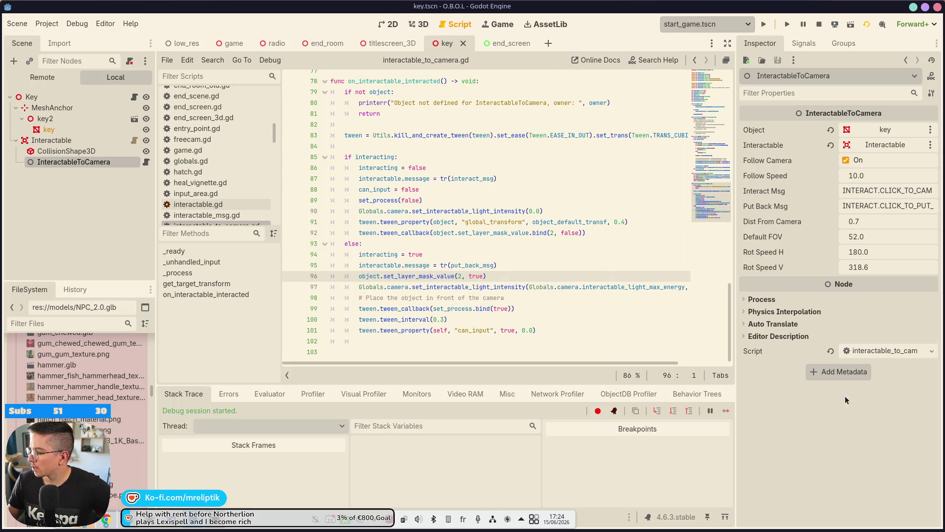
key("alt+Tab")
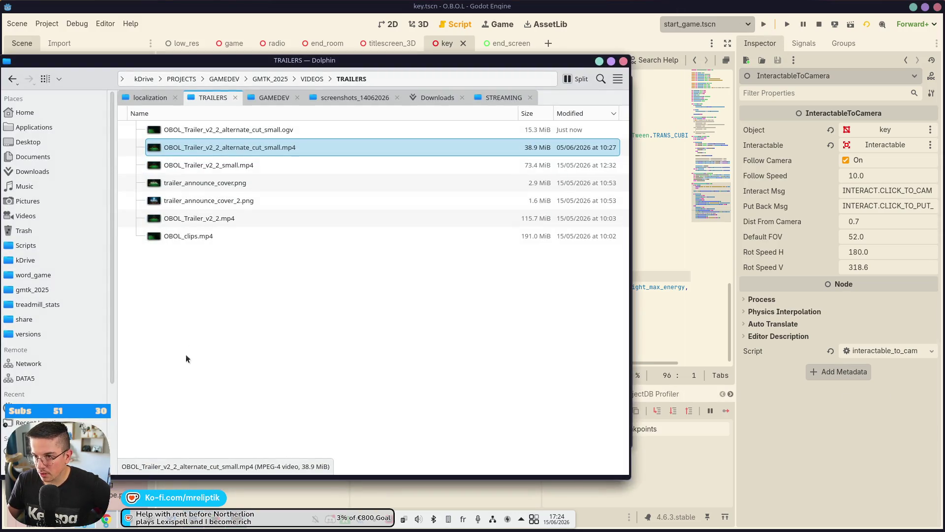
Close the duplicate TRAILERS window and play OBOL_Trailer_v2_2_alternate_cut_small.ogv in Haruna
mouse_move(227, 518)
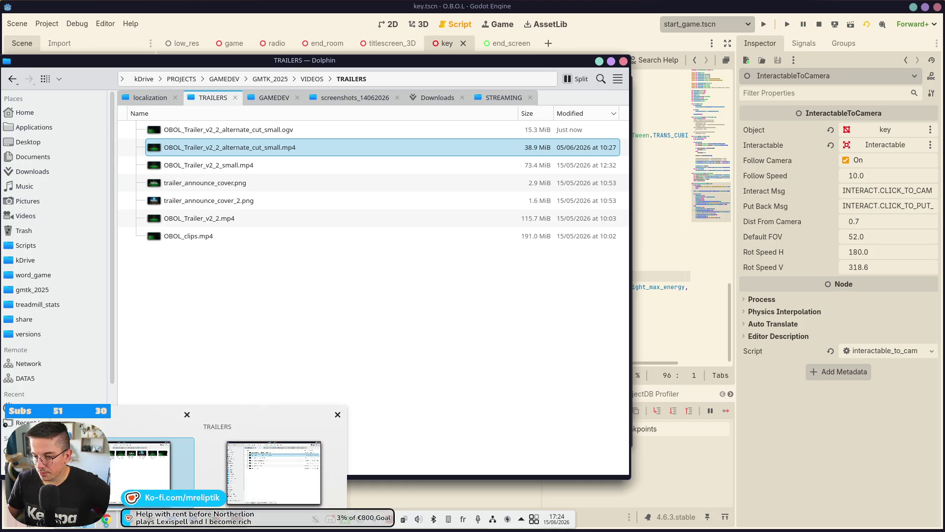
left_click(267, 459)
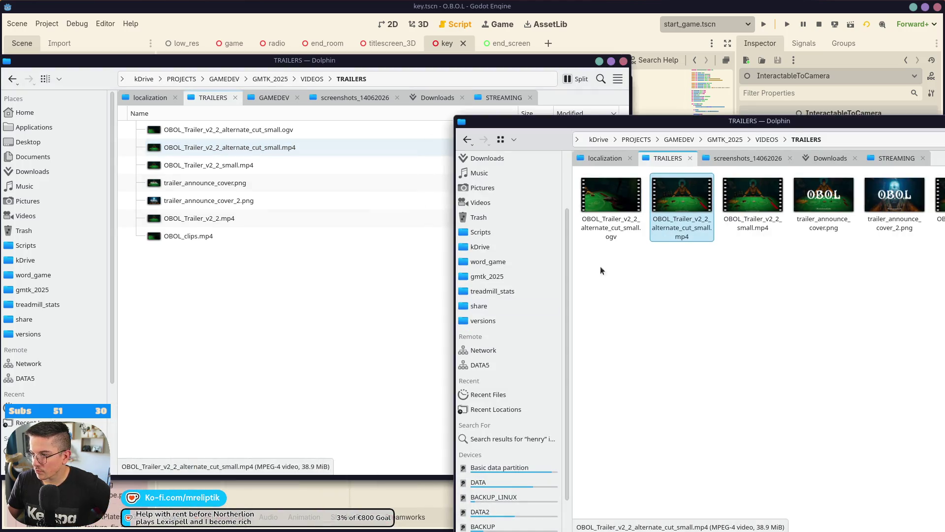
left_click(623, 60)
left_click_drag(704, 120, 449, 50)
left_click(345, 149)
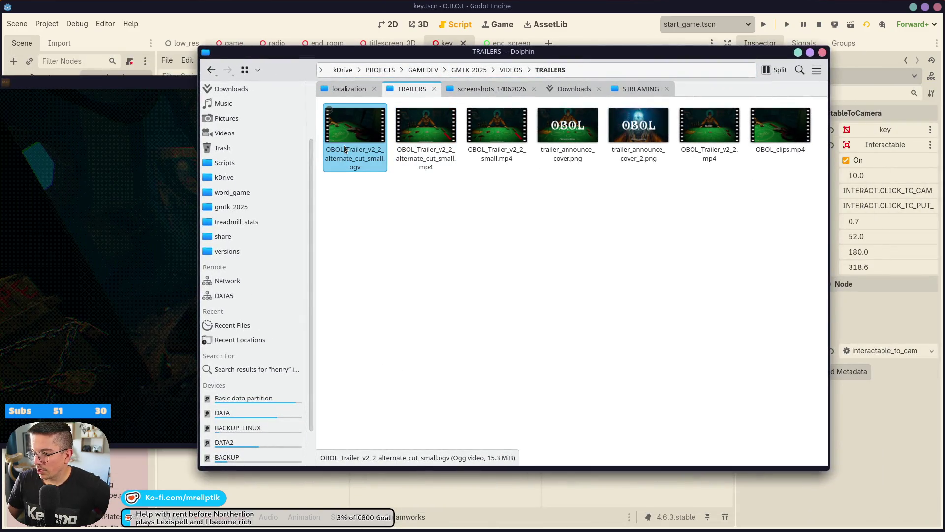
double_click(347, 138)
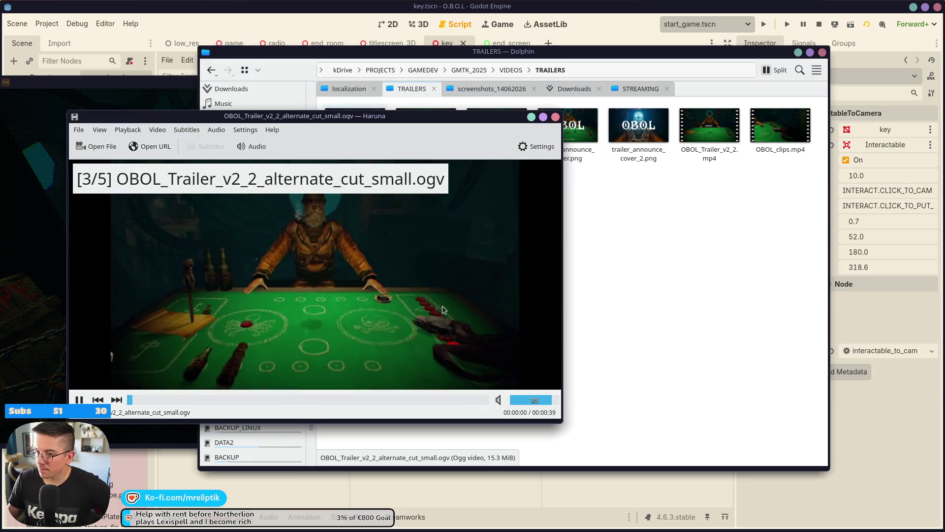
mouse_move(559, 256)
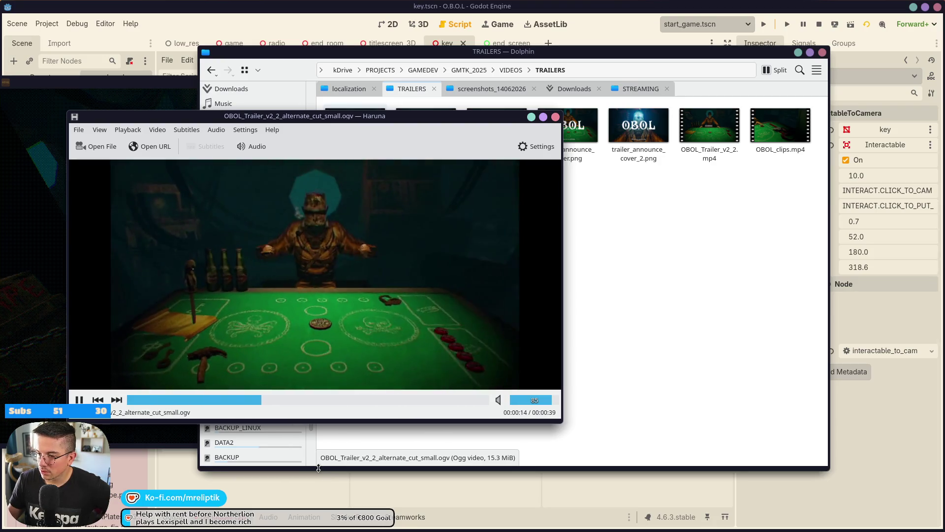
key("ctrl+q")
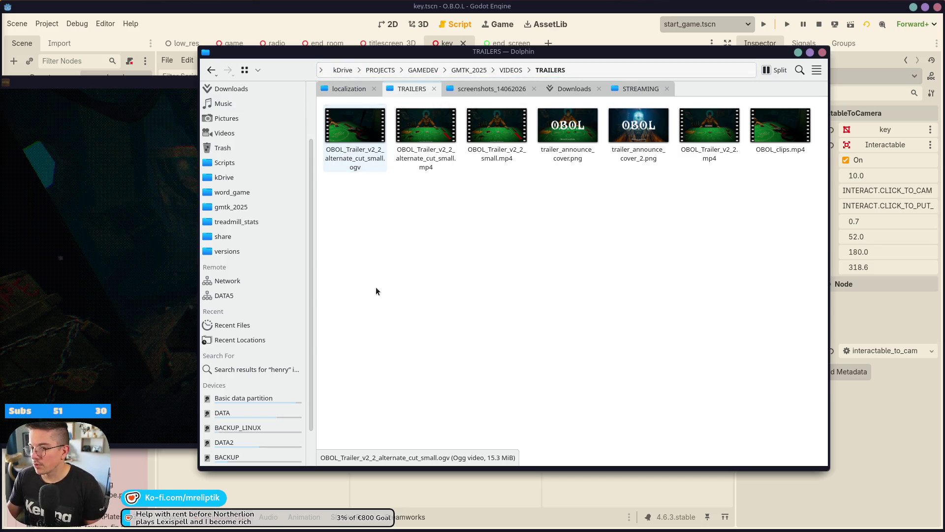
Close the Dolphin TRAILERS window so the O.B.O.L game window is in front
left_click(143, 196)
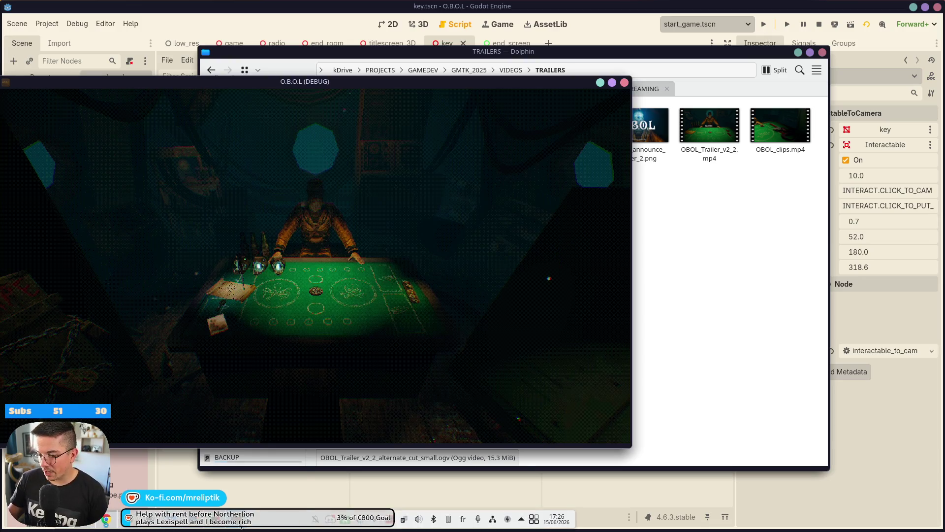
left_click(374, 147)
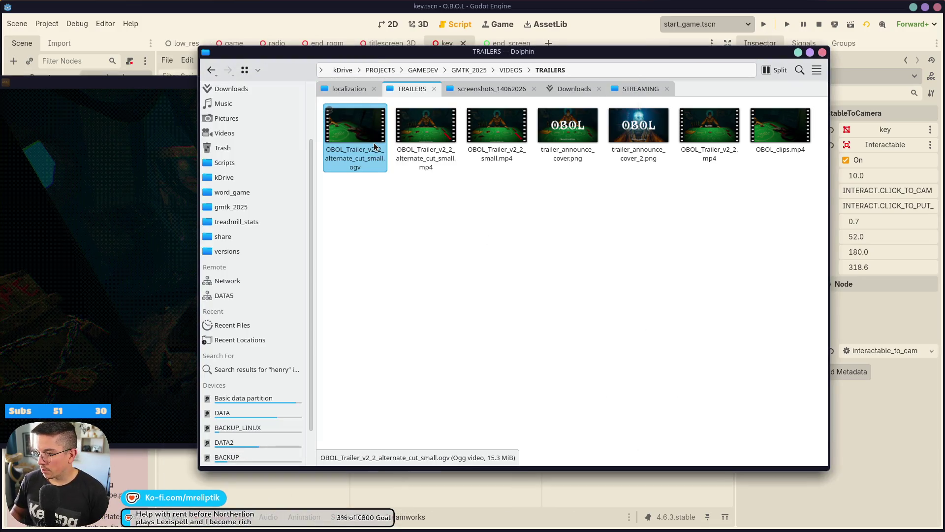
left_click(798, 52)
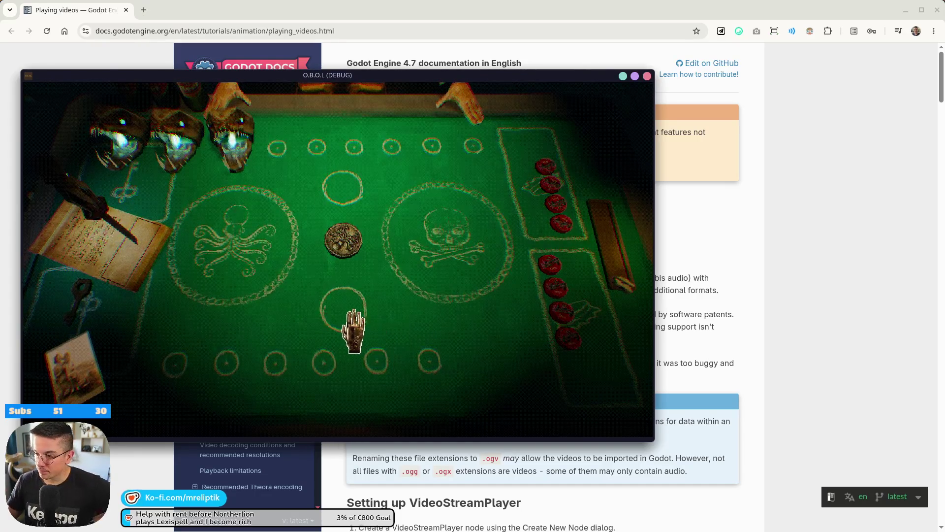
Pick up and put back the key in the game, then close the test run
left_click(81, 315)
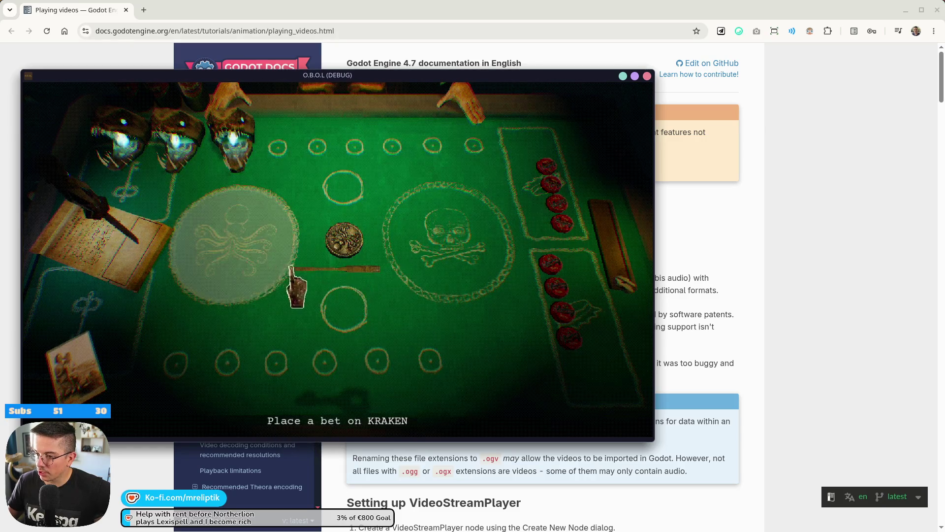
left_click(79, 295)
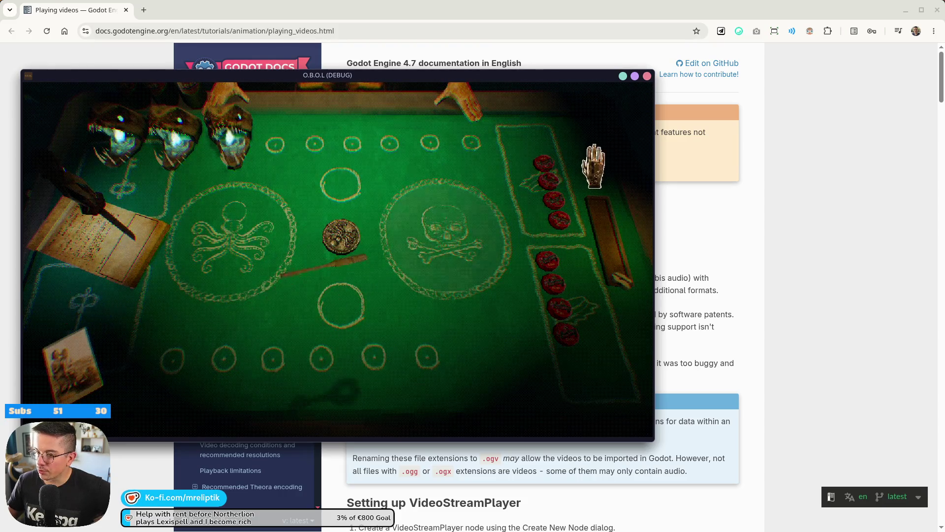
key("Escape")
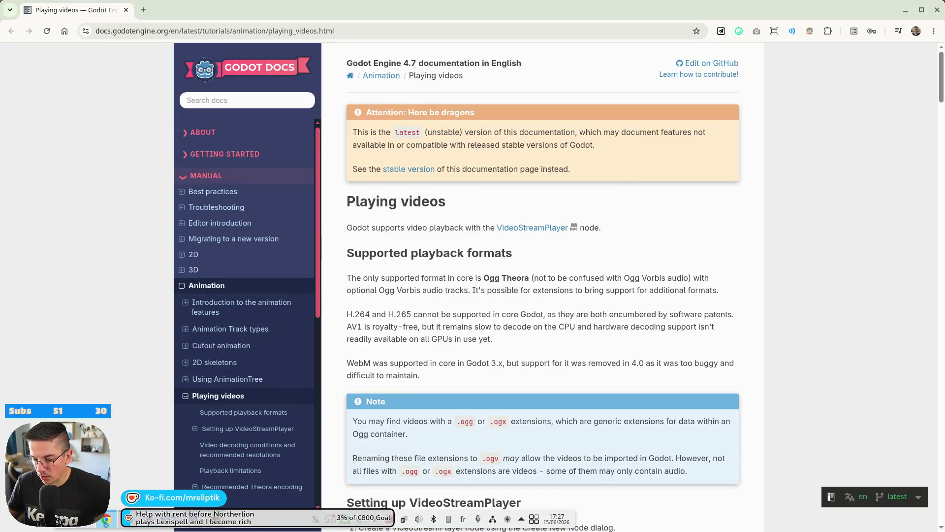
Back in Godot, move the Interactable node under key in the Scene dock and save
key("alt+Tab")
left_click_drag(64, 126, 46, 114)
key("ctrl+s")
left_click(61, 125)
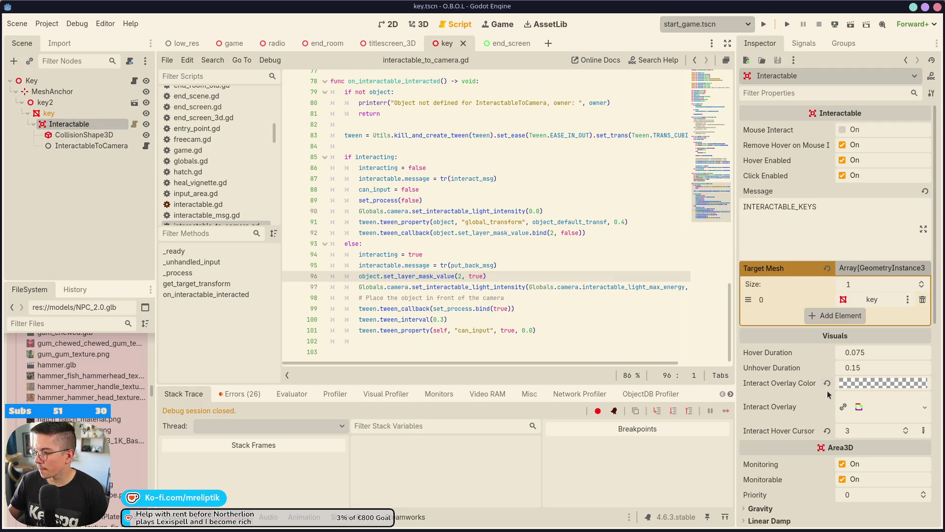
Save and run the project, then jump from the error to key.gd's failing line
left_click(53, 209)
key("ctrl+s")
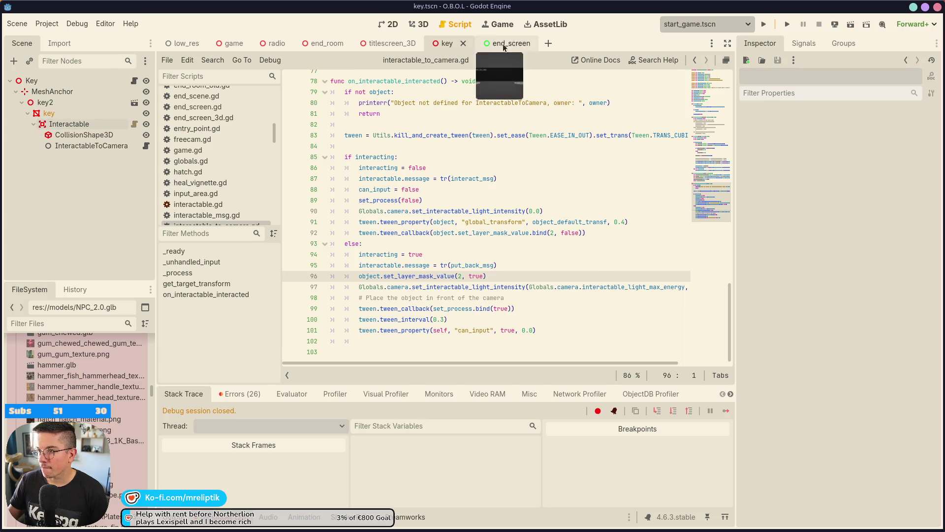
left_click(496, 26)
left_click(764, 24)
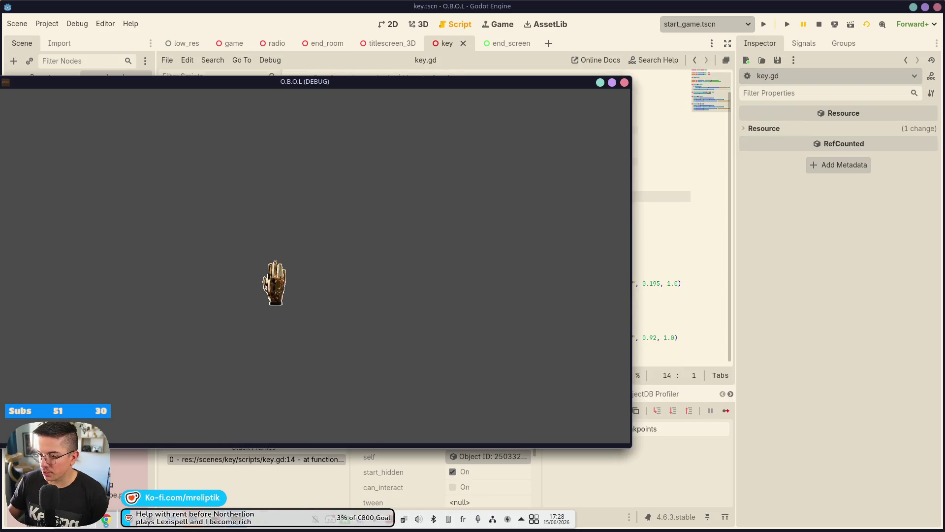
left_click(728, 288)
left_click(390, 196)
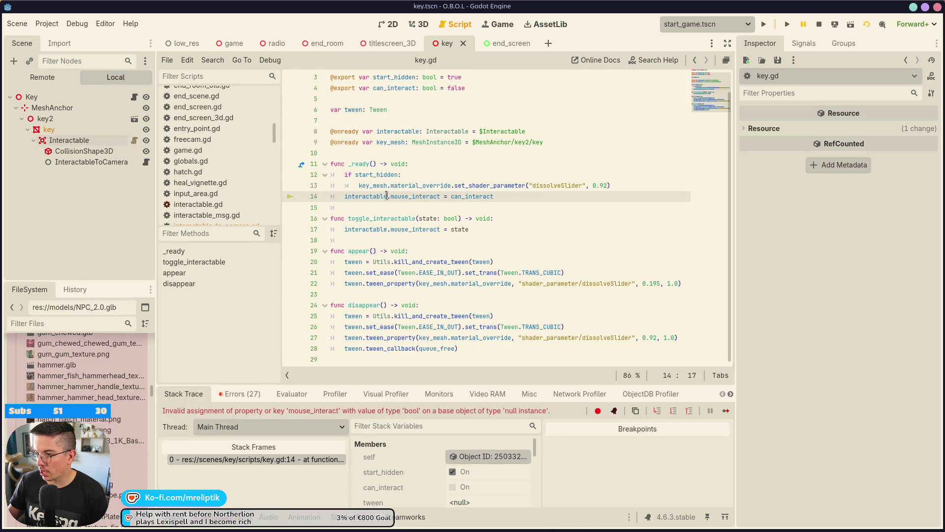
scroll(390, 202, "up", 1)
Make Interactable a unique name, change line 8 to %Interactable, then stop and rerun the game
double_click(502, 154)
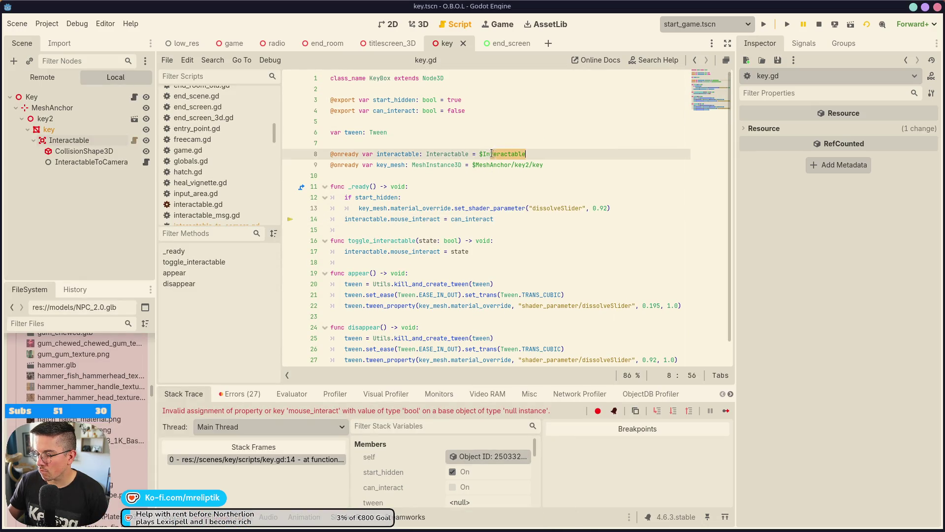
type("I")
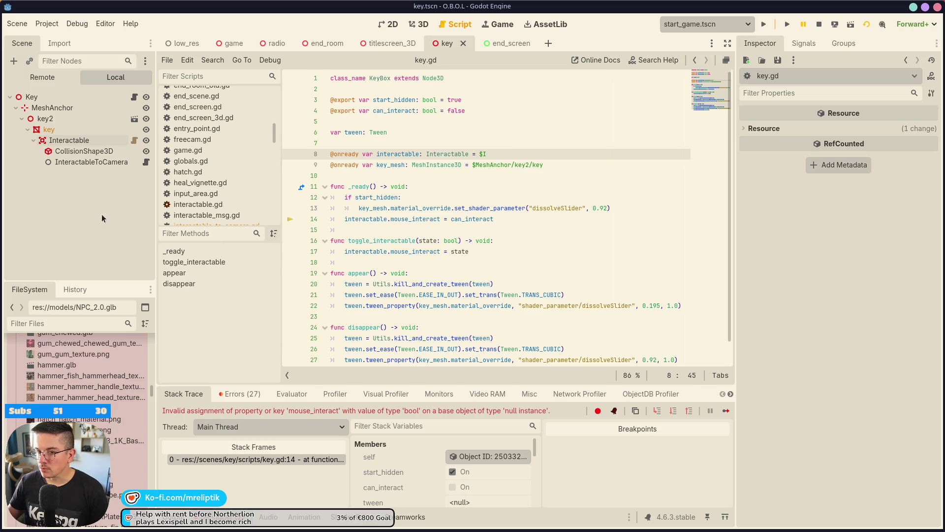
right_click(47, 140)
left_click(117, 367)
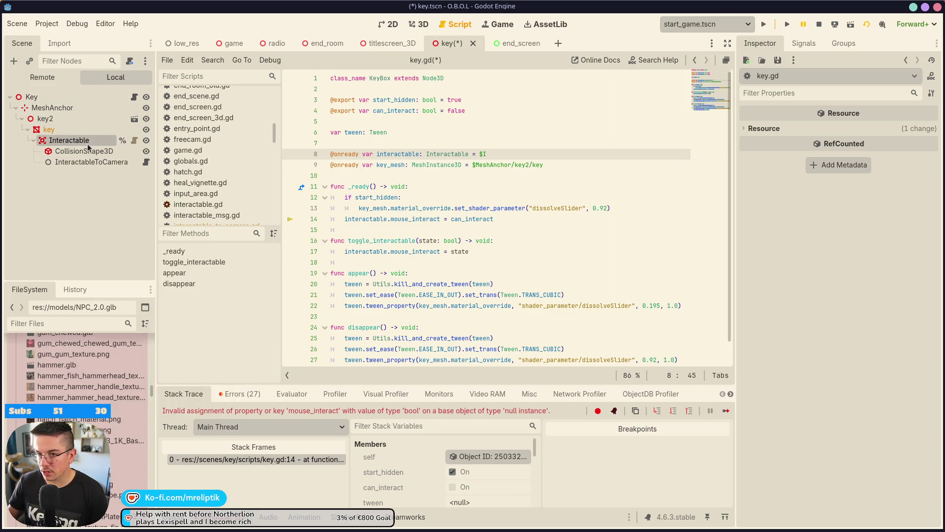
left_click(488, 153)
type("%")
key("Return")
left_click(487, 154)
key("BackSpace")
key("BackSpace")
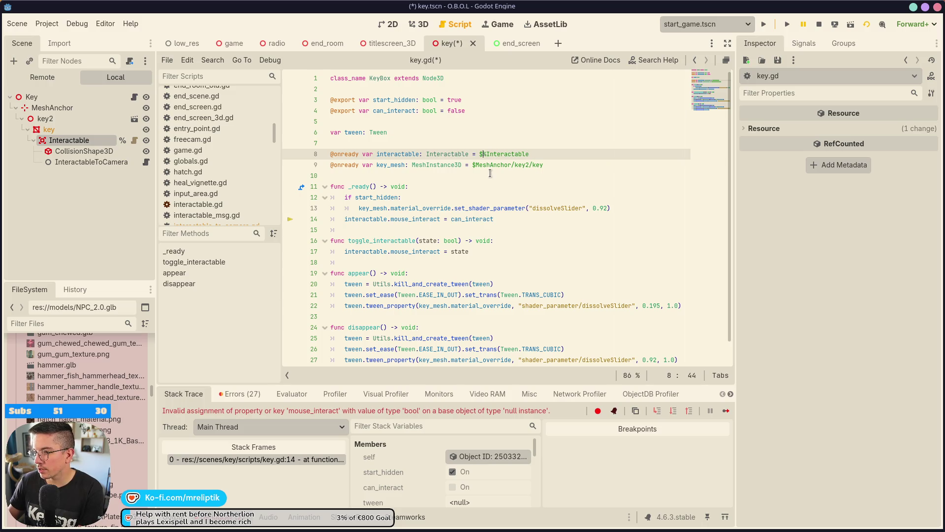
left_click(819, 24)
left_click(764, 25)
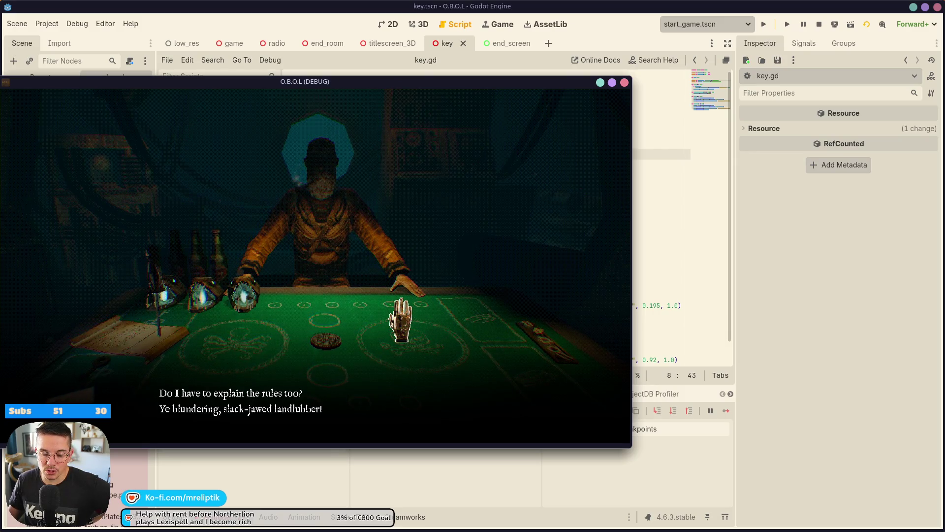
Skip the dealer's dialogue and pick up and put back the key twice
left_click(458, 421)
left_click(388, 404)
left_click(373, 398)
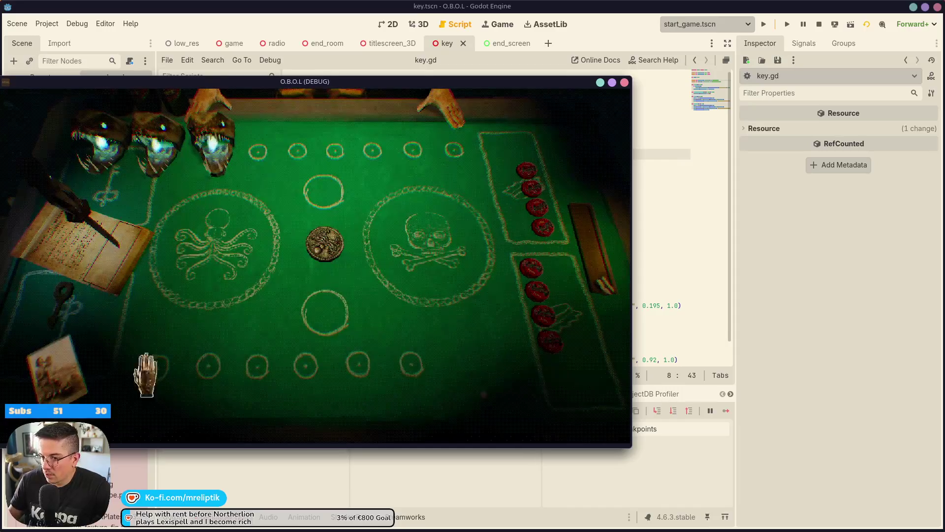
left_click(322, 271)
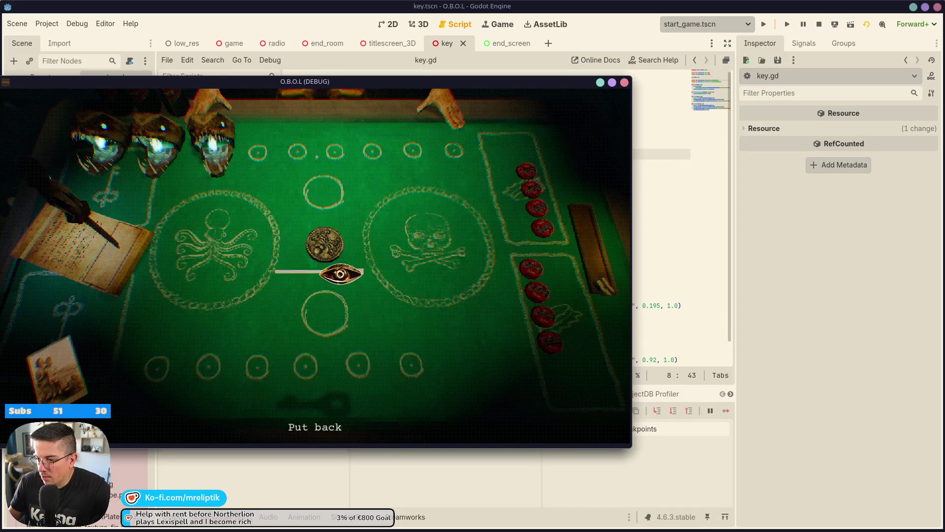
left_click(380, 364)
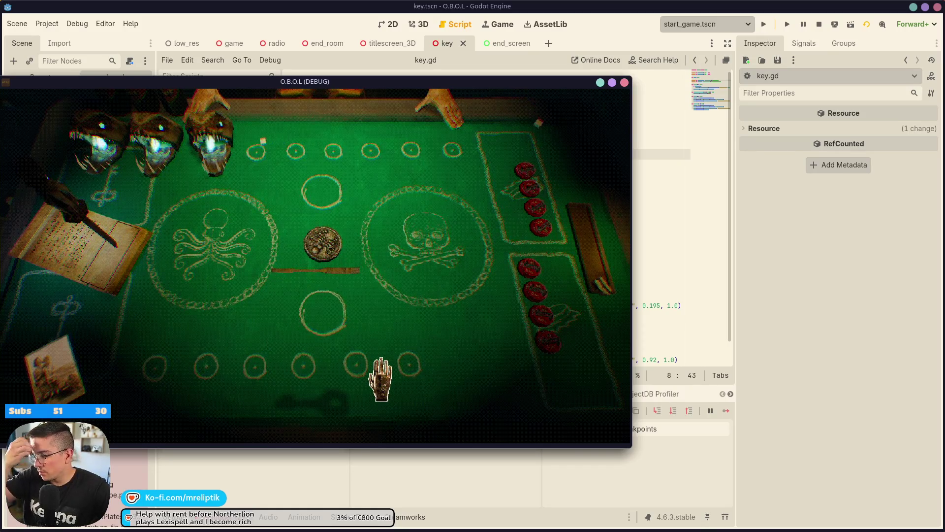
left_click(317, 270)
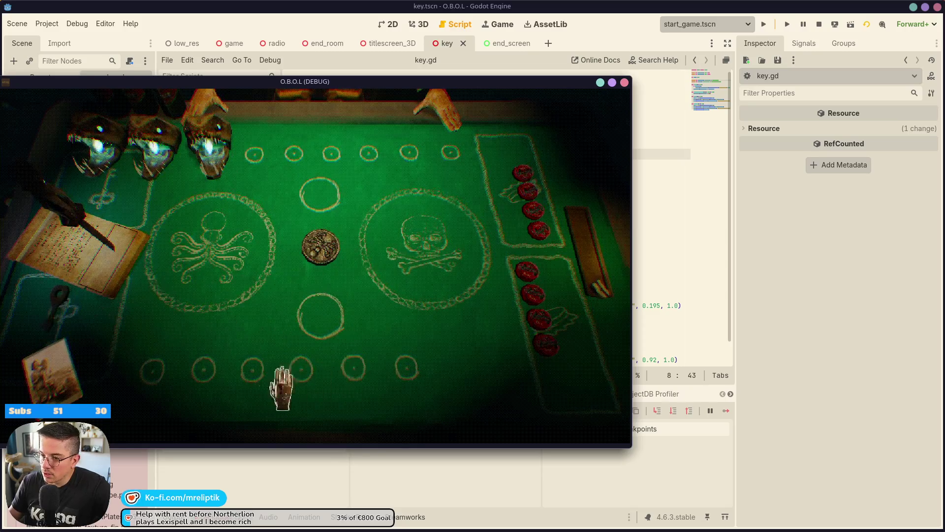
left_click(327, 275)
Inspect the photo and key, place the key at the table centre, then close the game
left_click(47, 367)
left_click(327, 316)
left_click(312, 363)
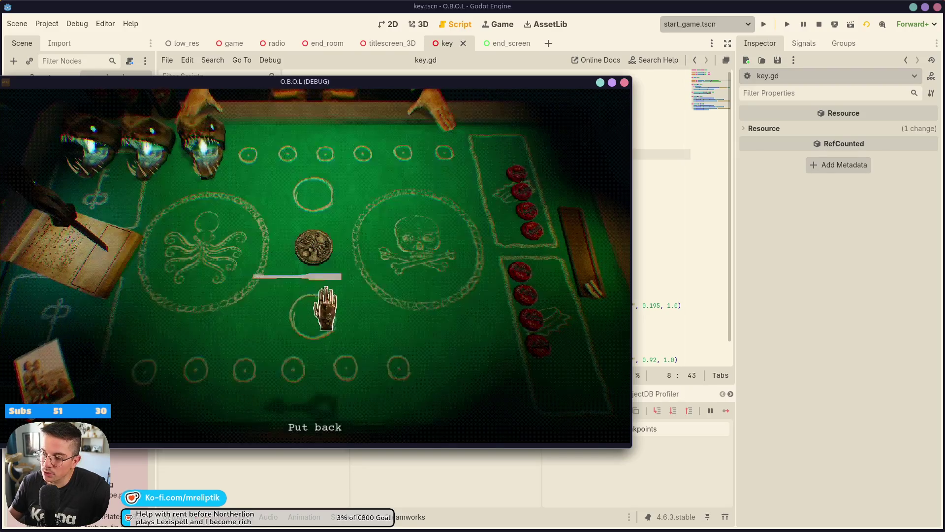
left_click(304, 273)
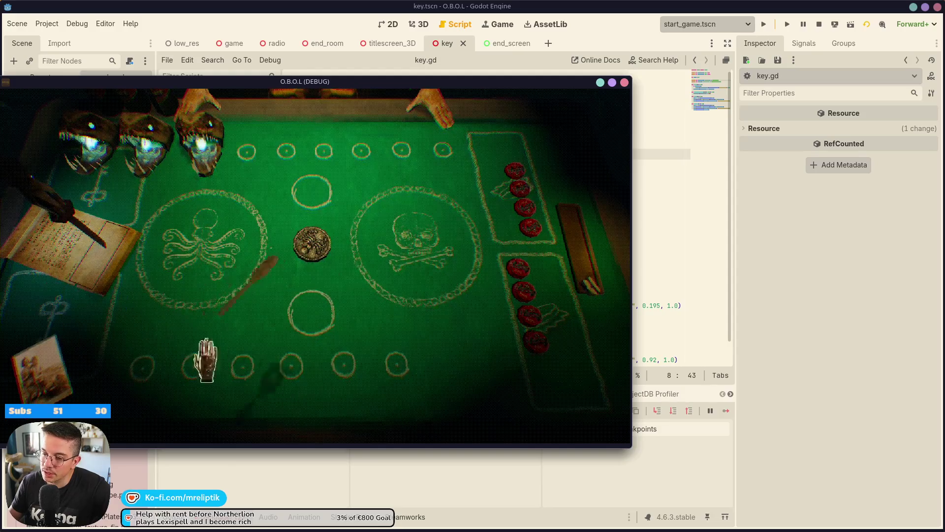
left_click(63, 347)
left_click(326, 267)
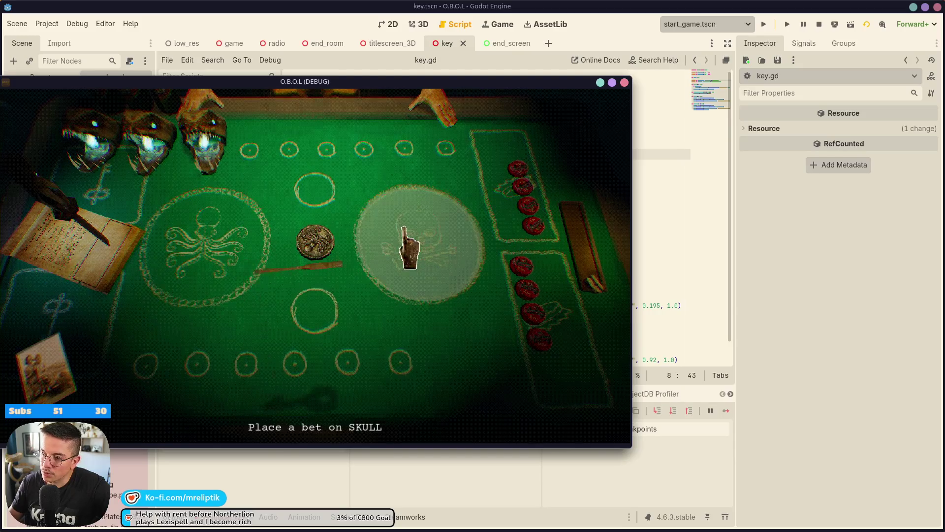
left_click(327, 260)
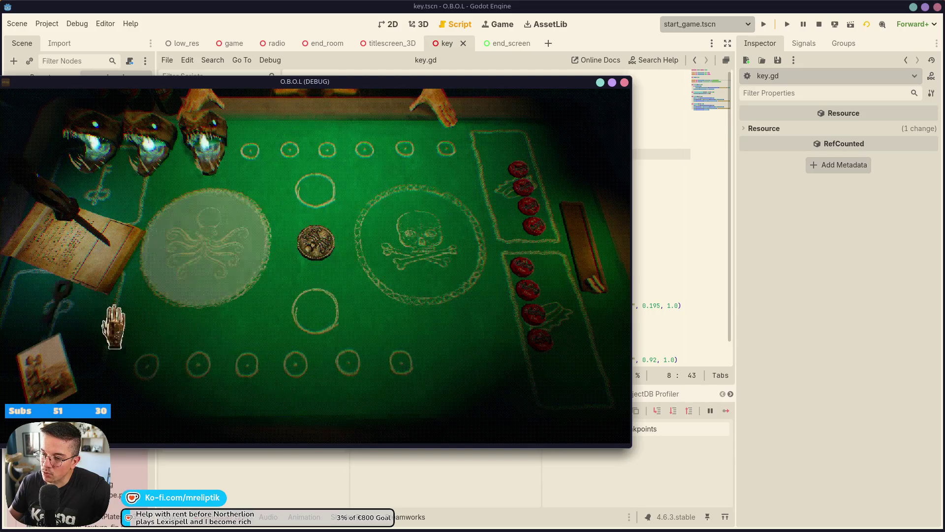
left_click(49, 302)
left_click(315, 260)
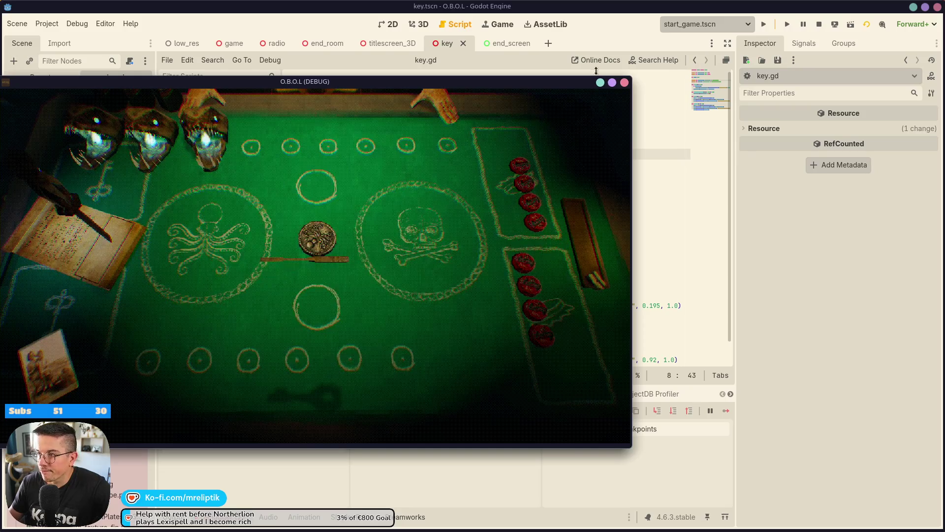
left_click(624, 83)
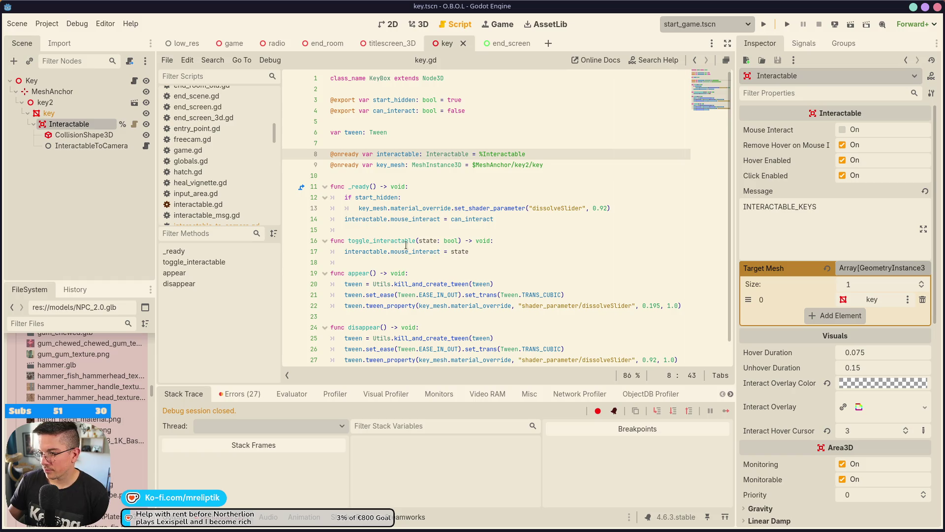
Comment out line 14 of key.gd with Ctrl+K and inspect the toggle_interactable function
double_click(398, 154)
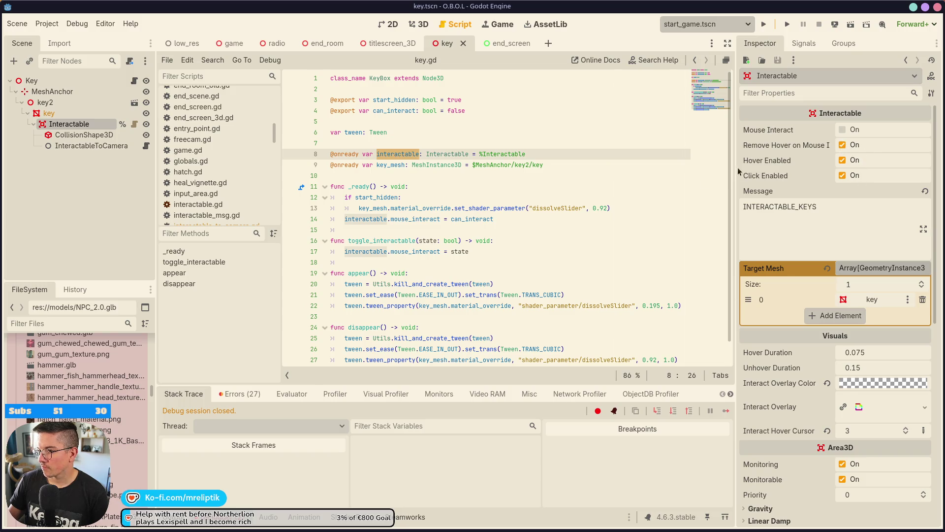
left_click(518, 223)
key("ctrl+k")
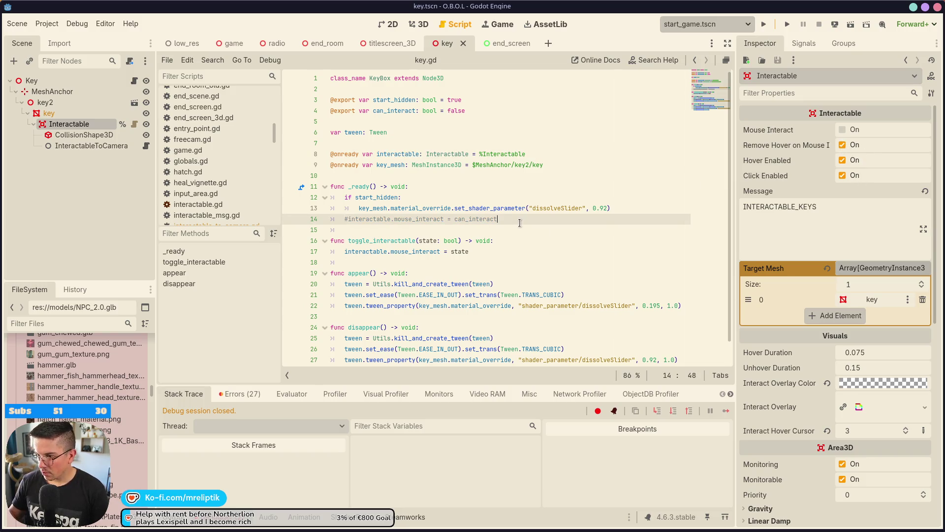
scroll(520, 223, "down", 1)
double_click(387, 219)
key("ctrl+c")
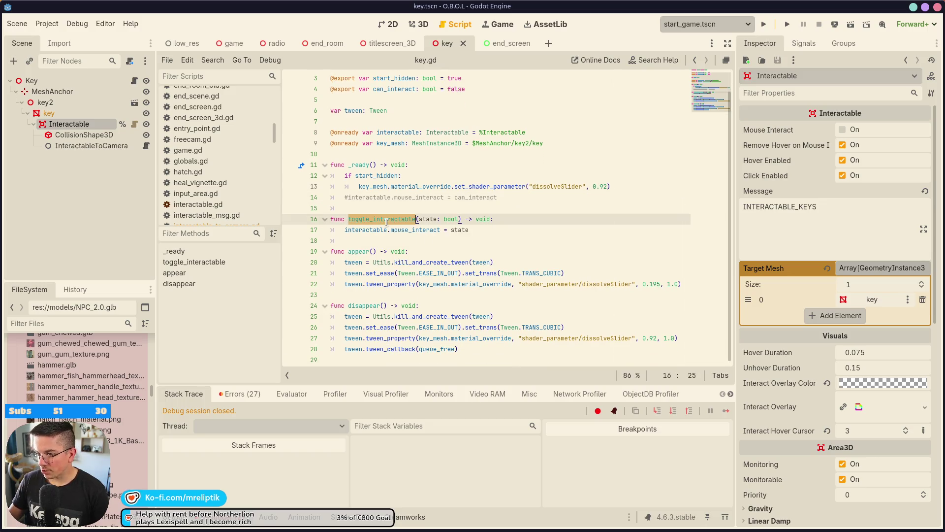
left_click(133, 83)
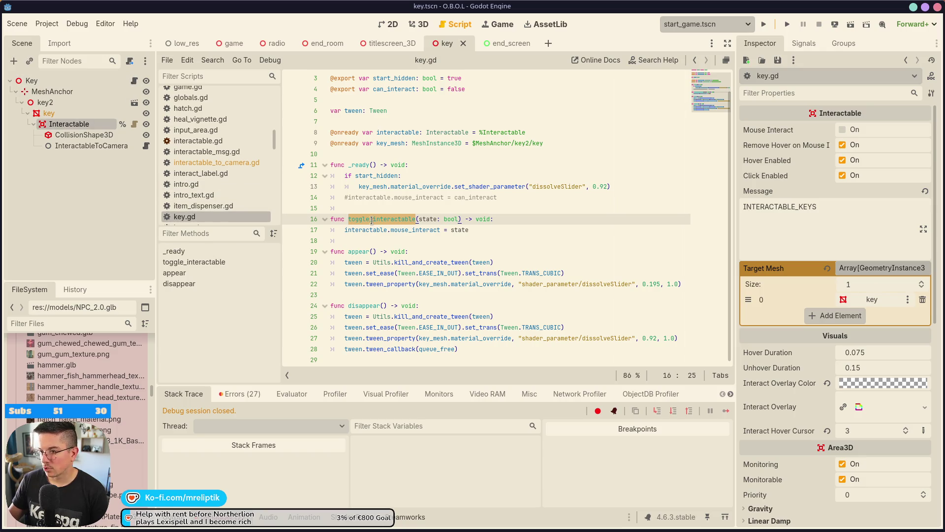
scroll(415, 219, "up", 1)
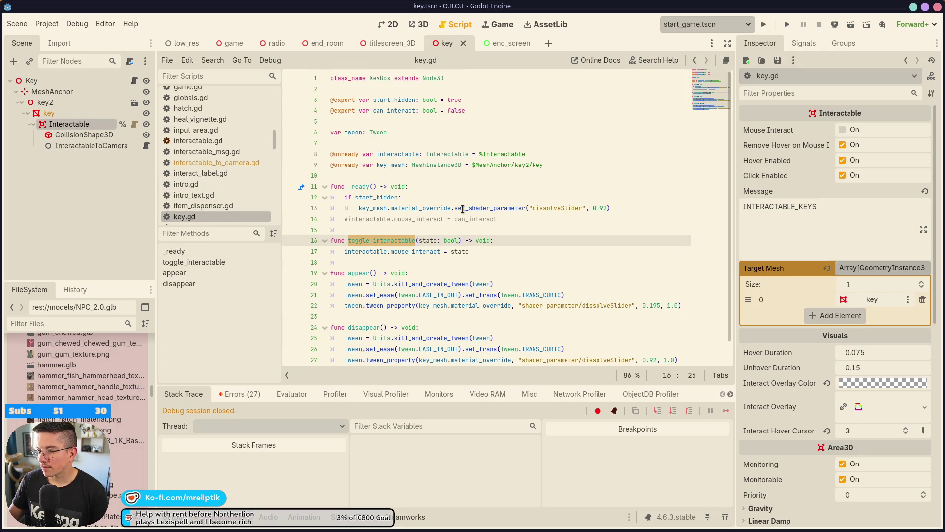
Open the game scene's game.gd script and start a text search
left_click(231, 43)
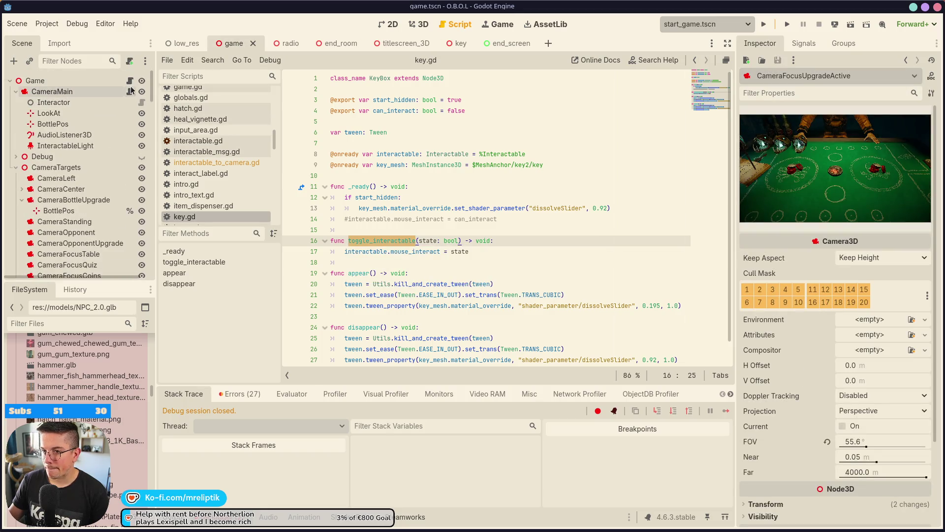
left_click(129, 80)
left_click(497, 182)
key("ctrl+f")
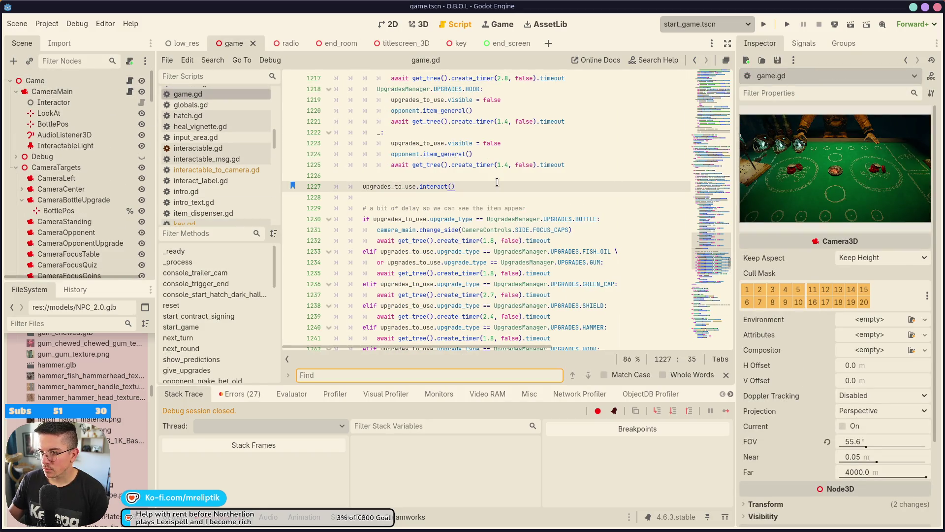
Search game.gd for toggle_interactable, close the search and run the game
key("ctrl+v")
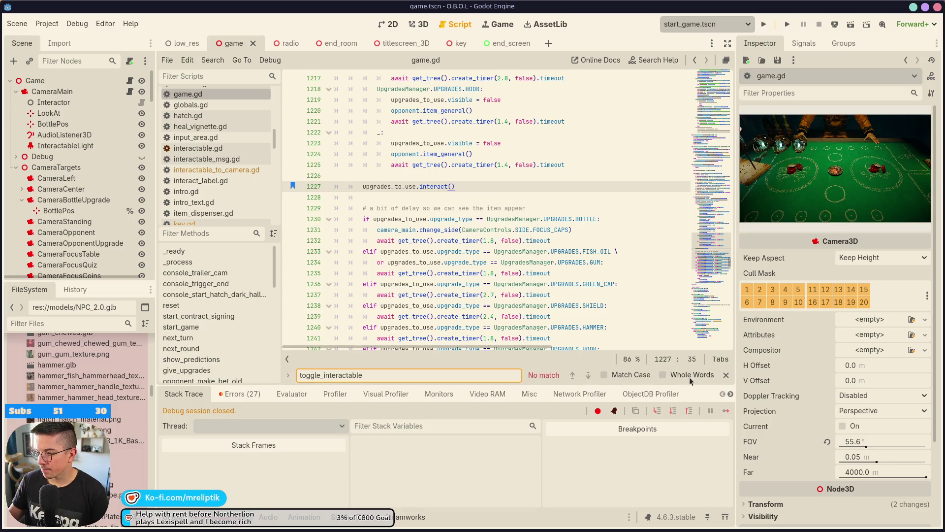
left_click(725, 375)
left_click(767, 26)
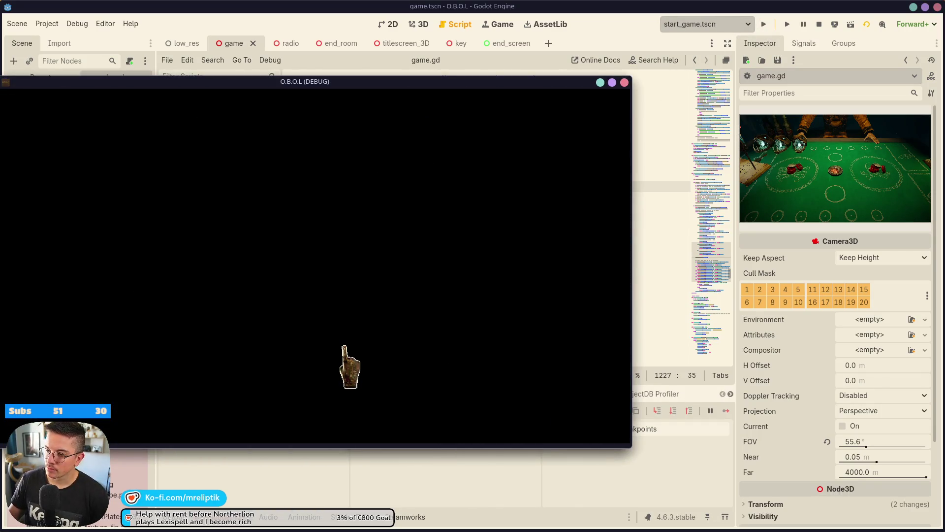
Sit at the table, skip the dialogue, close the game and return to the key scene
left_click(313, 360)
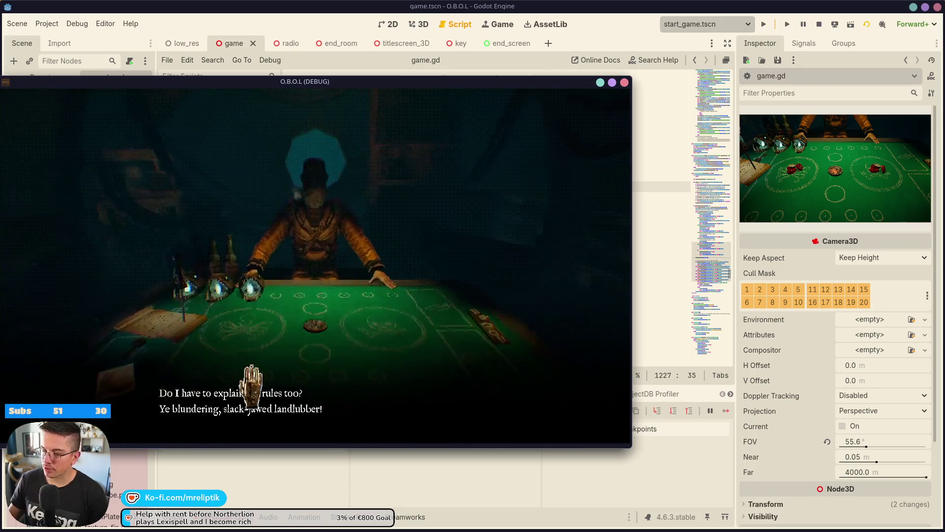
left_click(232, 389)
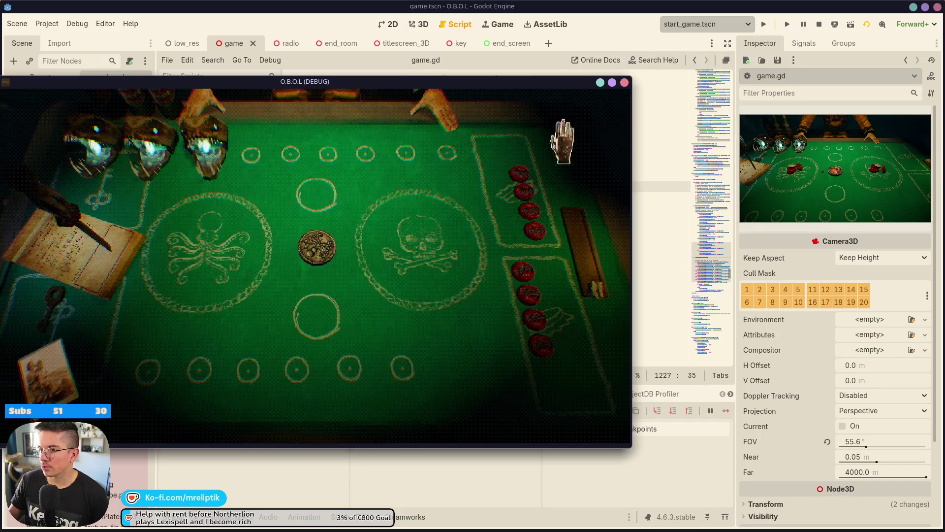
left_click(624, 82)
left_click(446, 44)
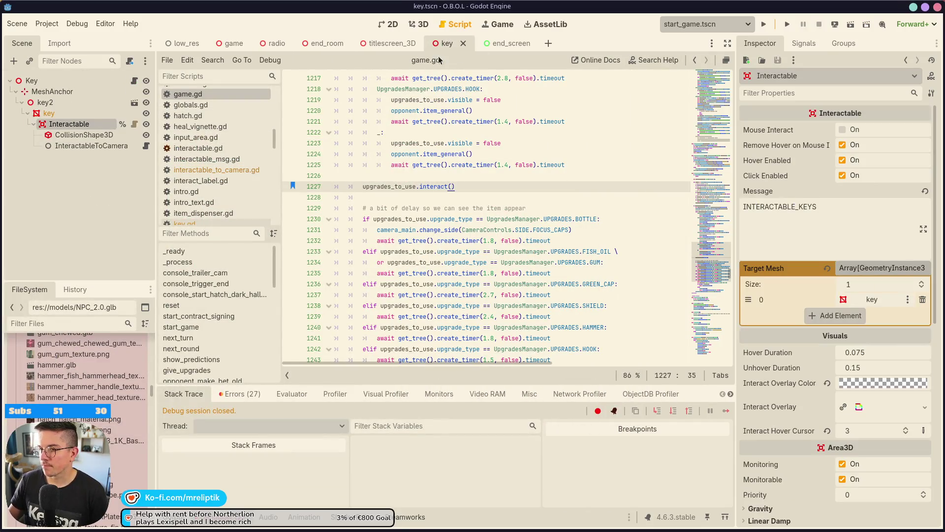
Move Interactable directly under the Key root and open key.gd
left_click_drag(69, 124, 86, 196)
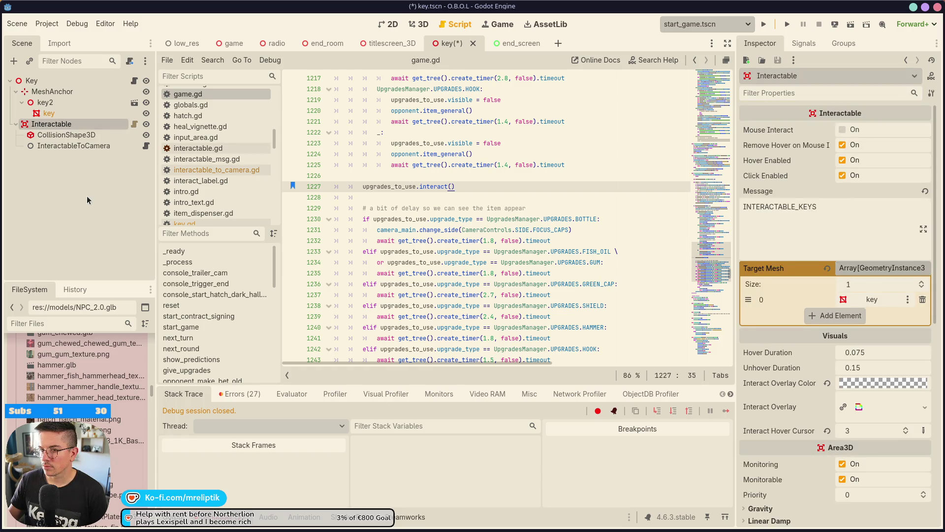
left_click(135, 123)
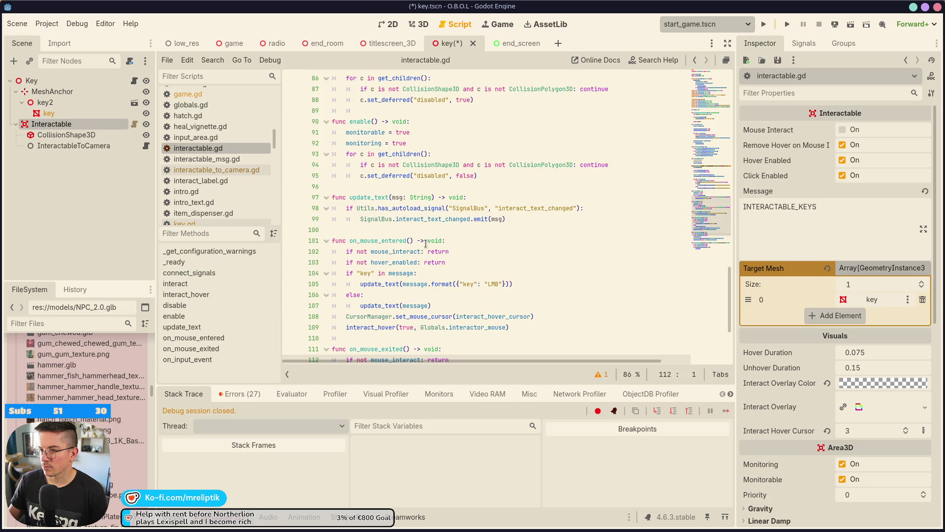
left_click(134, 80)
left_click(494, 219)
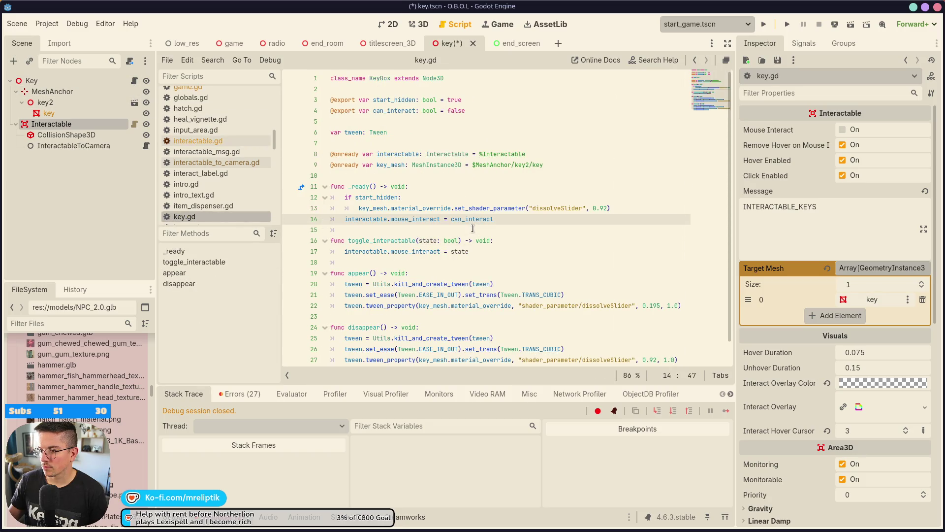
key("ctrl+z")
key("ctrl+s")
key("ctrl+z")
scroll(472, 227, "down", 1)
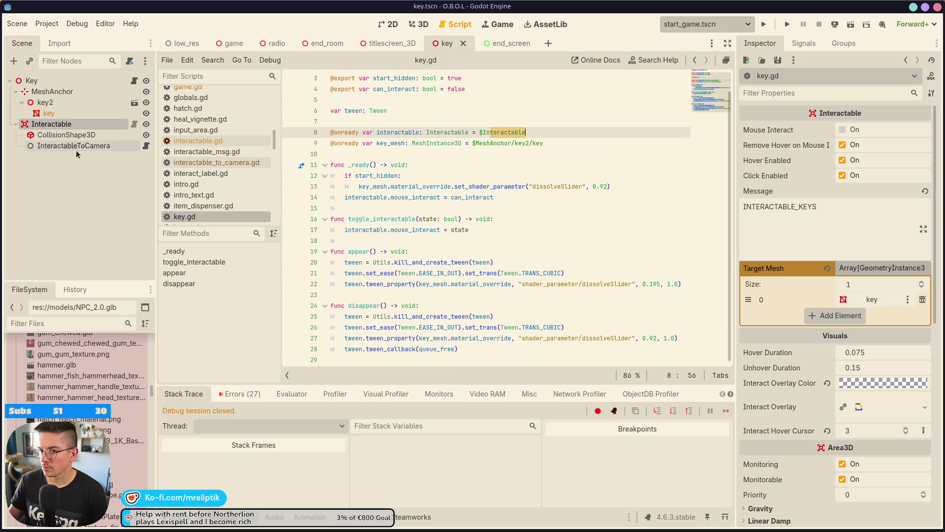
Delete the InteractableToCamera node and save the scene
left_click(62, 146)
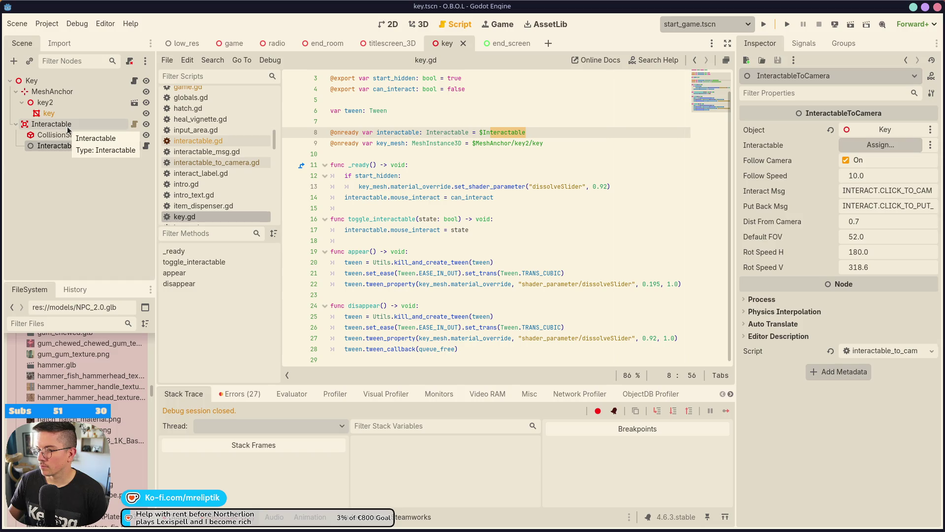
left_click(62, 180)
left_click(54, 146)
key("Delete")
key("Return")
key("ctrl+s")
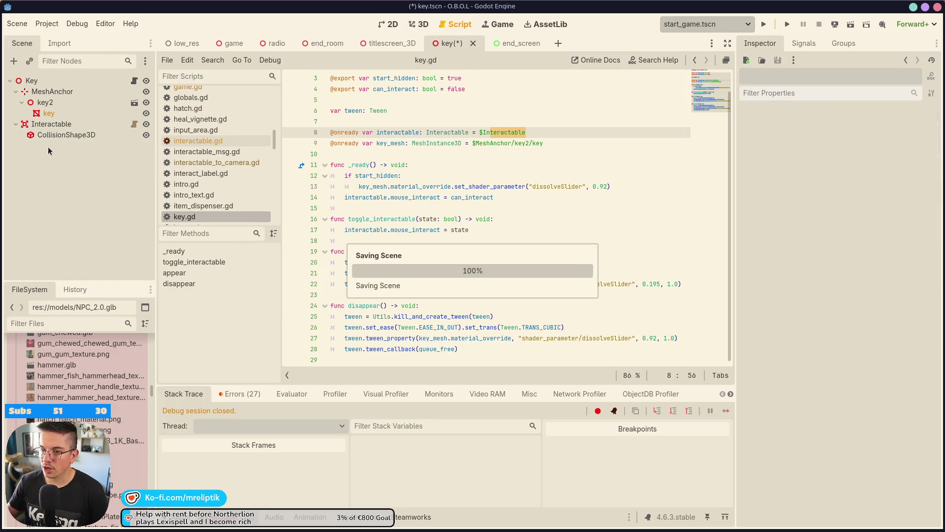
Make Interactable a unique name, reference it as %Interactable on key.gd line 8, and run
right_click(60, 124)
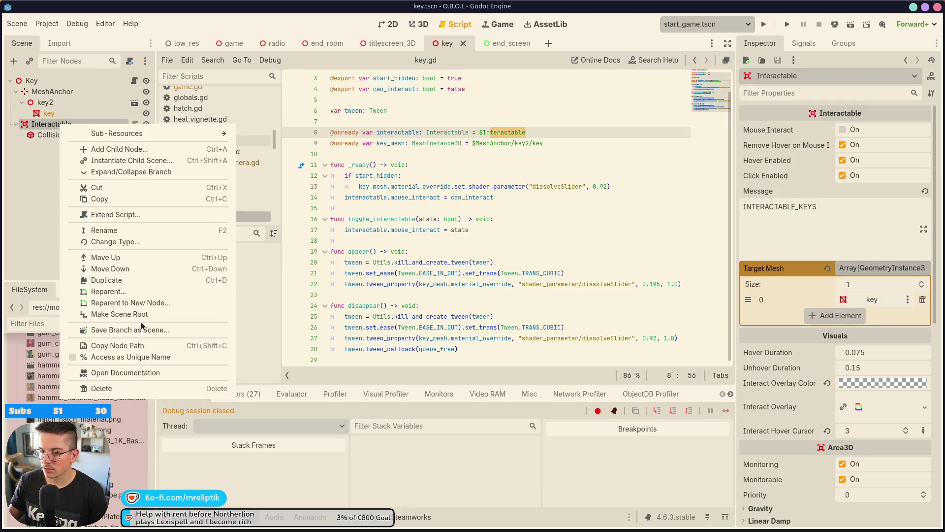
left_click(148, 357)
double_click(496, 132)
key("BackSpace")
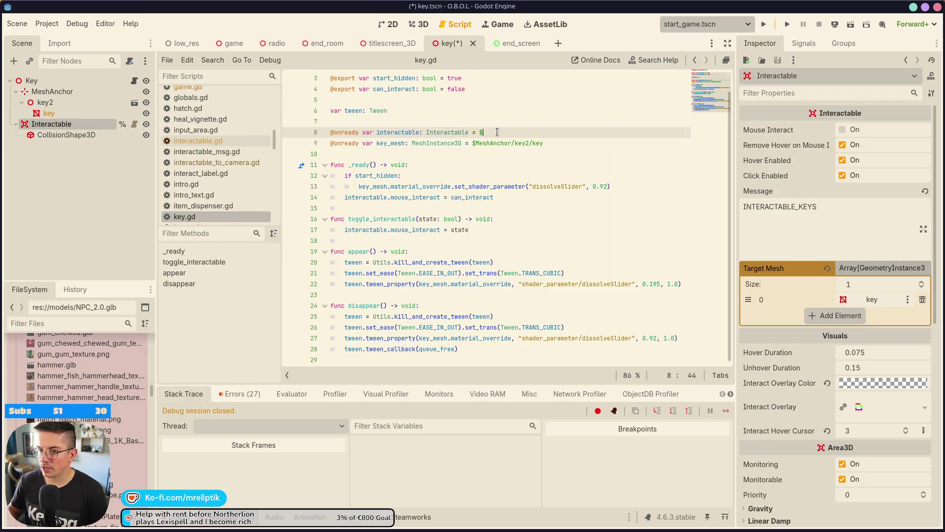
left_click_drag(98, 124, 497, 133)
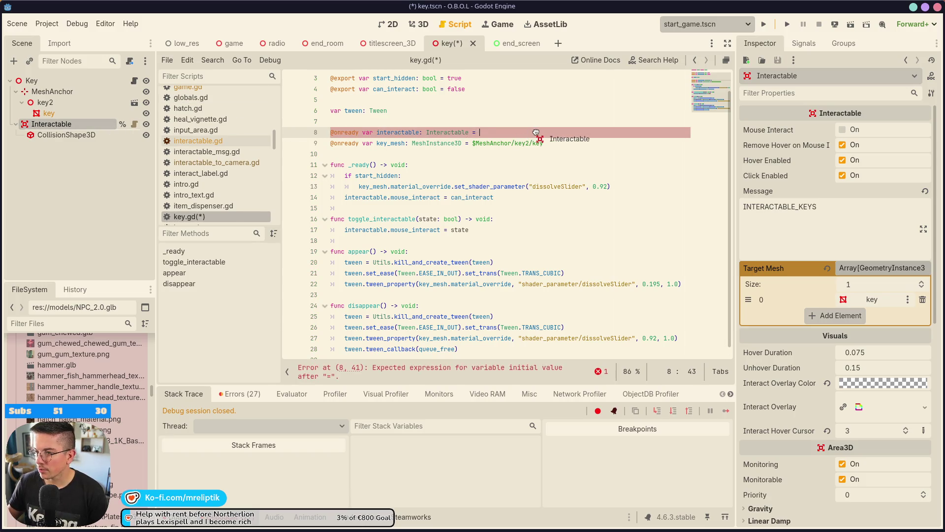
left_click(516, 152)
key("F5")
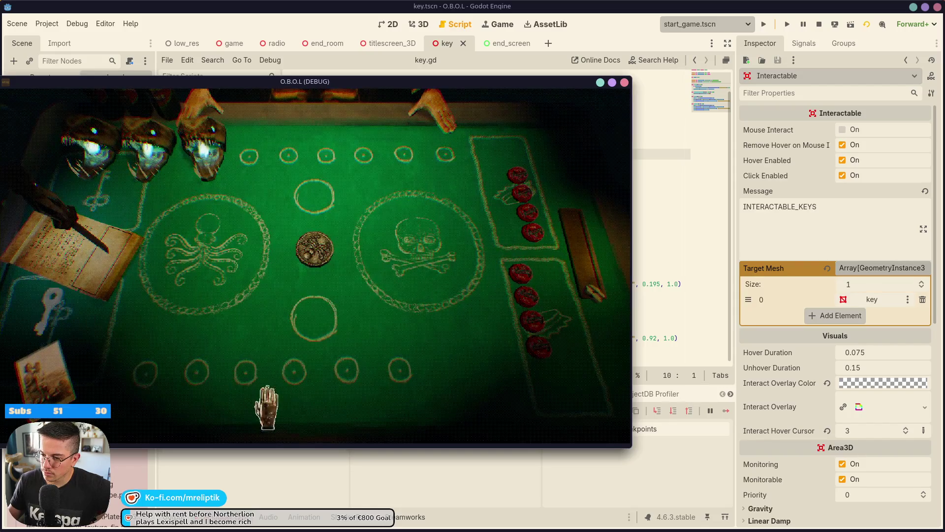
Click the key twice to see its emergency security key description, then stop the game
left_click(52, 310)
left_click(52, 310)
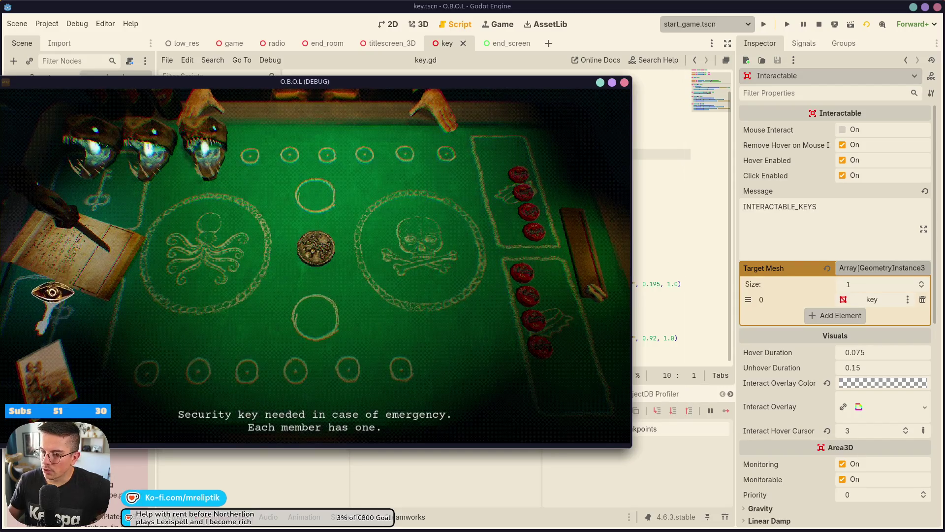
key("F8")
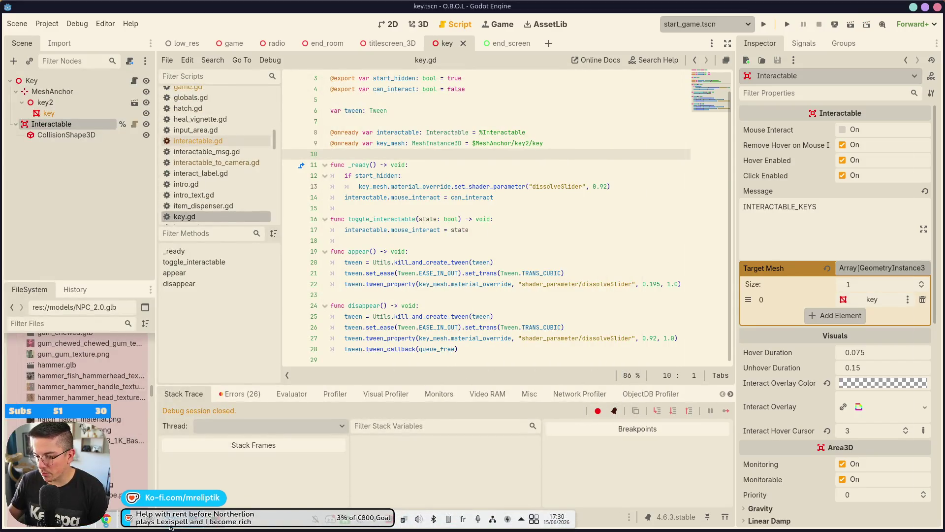
key("alt+Tab")
Commit key.tscn and key.gd with the message 'key interactable'
left_click(74, 130)
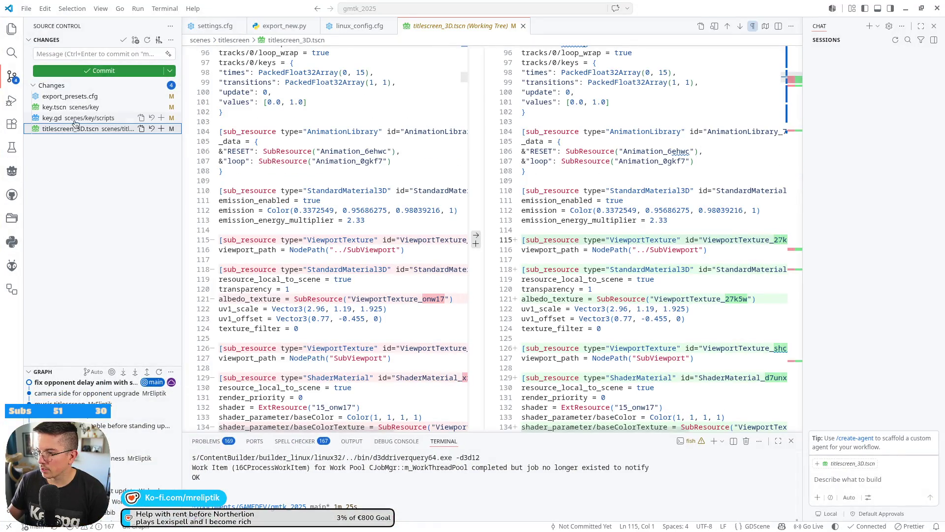
left_click(75, 118)
left_click(73, 108)
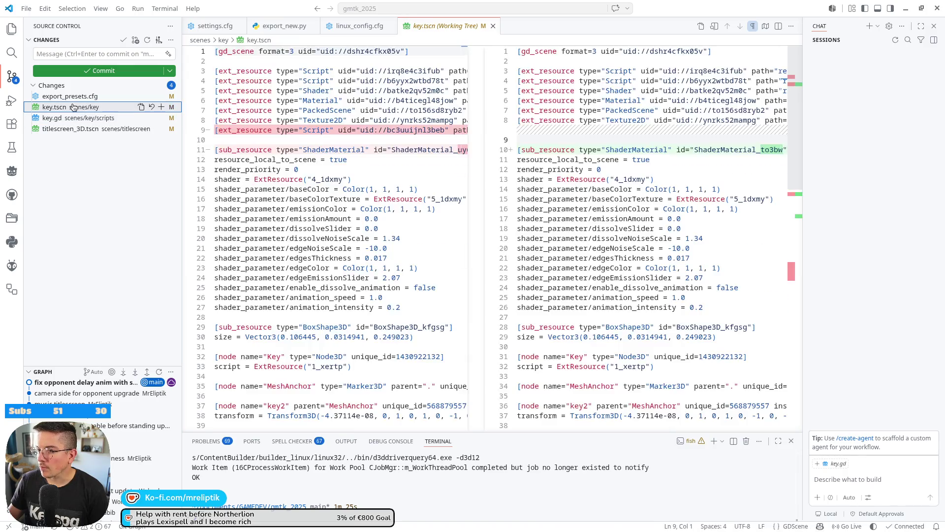
left_click(71, 118, "ctrl")
left_click(161, 118)
left_click(76, 55)
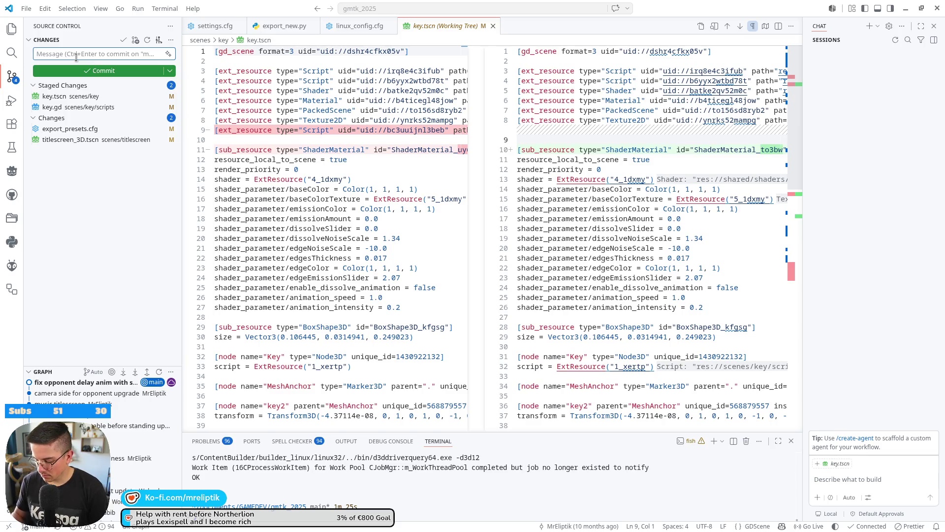
type("key ")
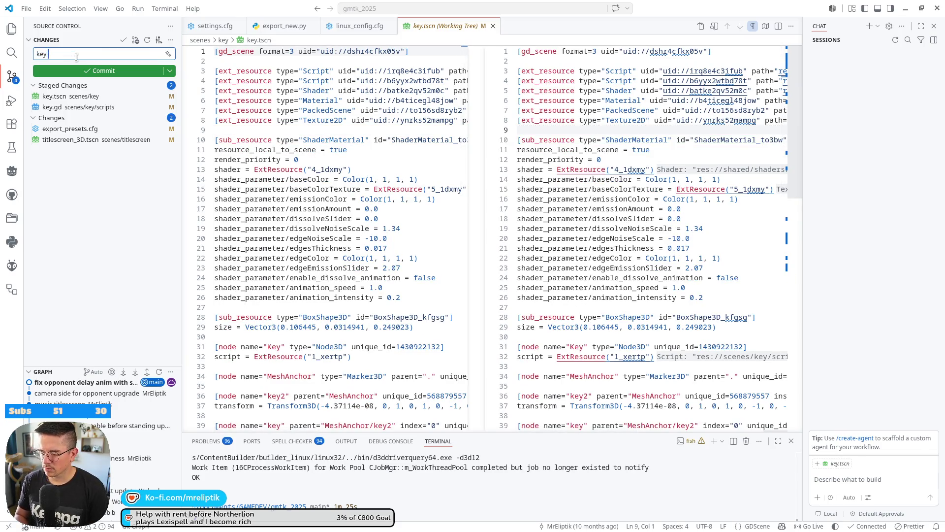
type("interactable")
key("ctrl+Return")
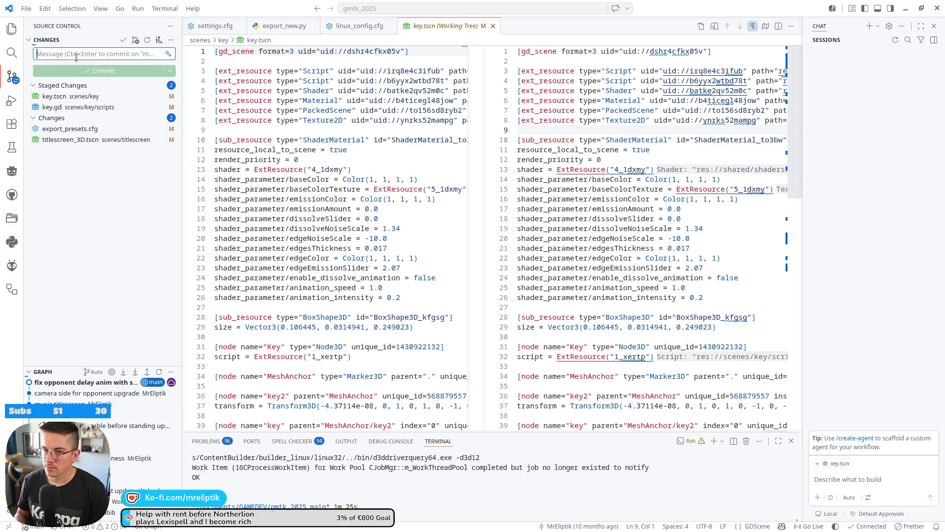
Commit titlescreen_3D.tscn with the message 'fix tex' and switch to the conversion window
left_click(66, 107)
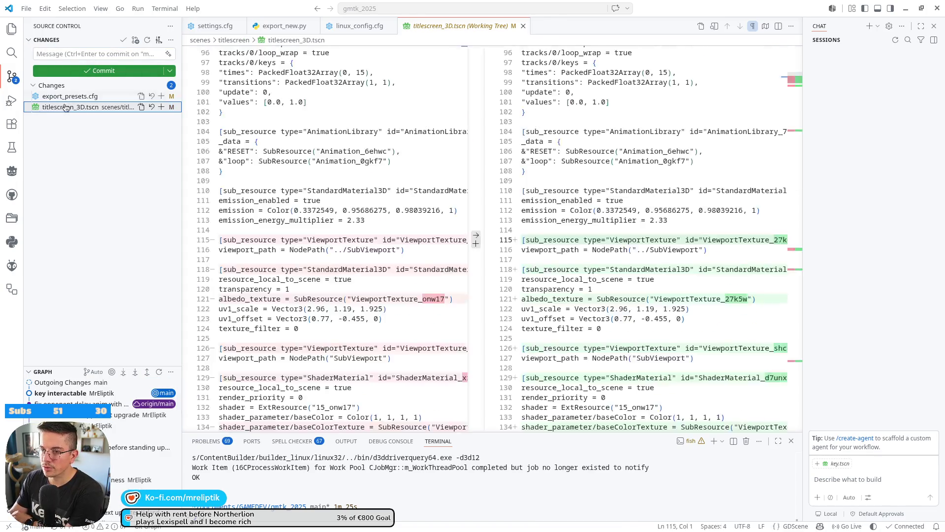
left_click(161, 107)
left_click(94, 55)
type("fix tex")
key("ctrl+Return")
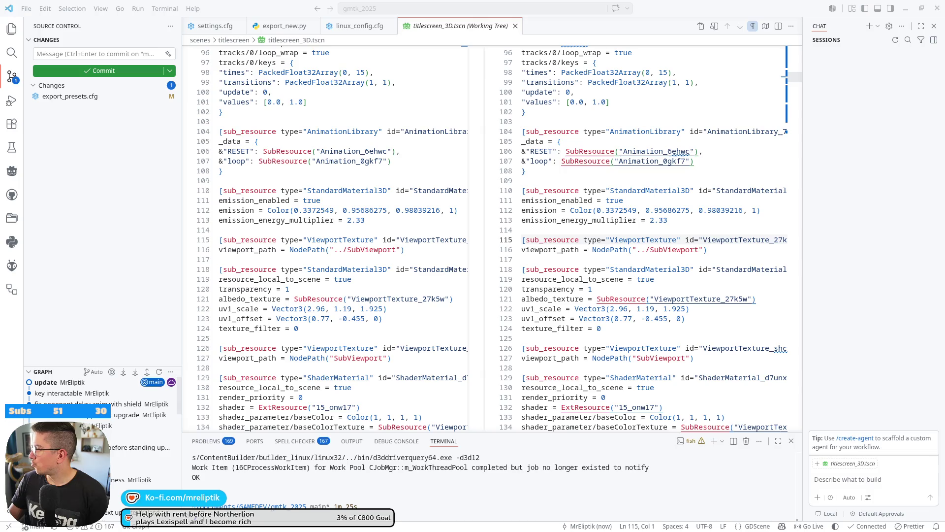
key("alt+Tab")
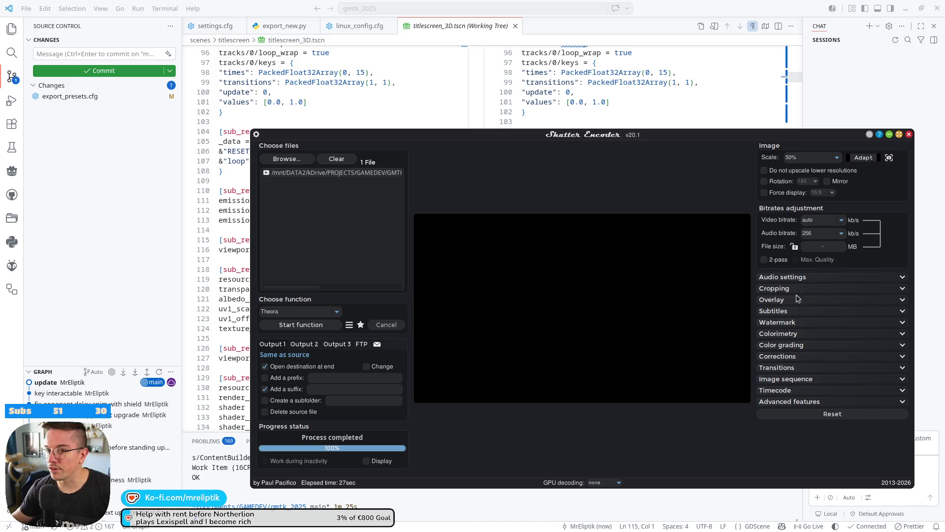
Move the Shutter Encoder window off to the right screen edge
left_click_drag(334, 135, 944, 118)
mouse_move(352, 530)
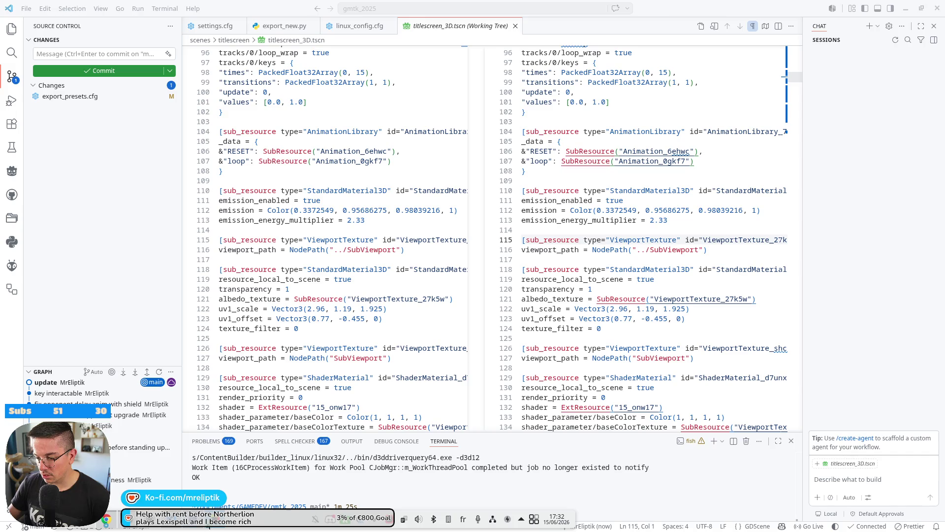
Bring the Playing videos docs page forward and scroll to the Recommended Theora encoding settings
mouse_move(110, 520)
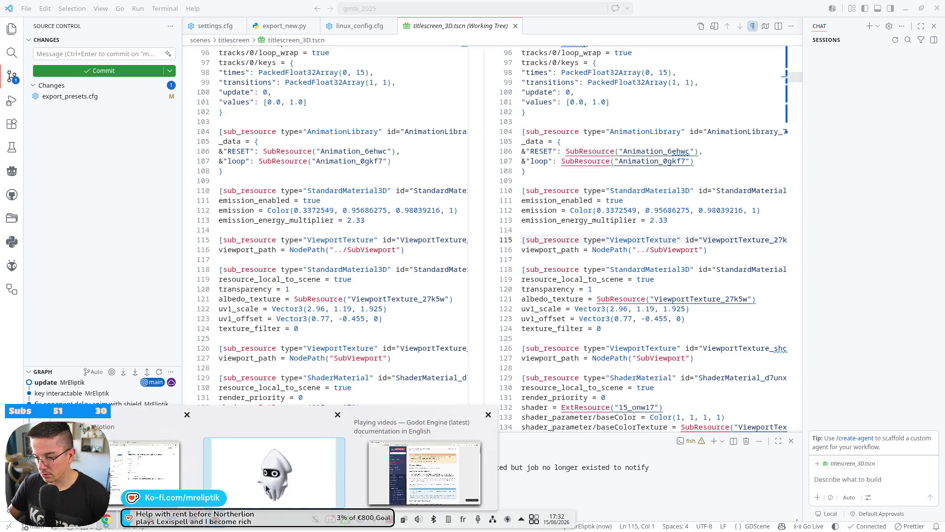
left_click(423, 473)
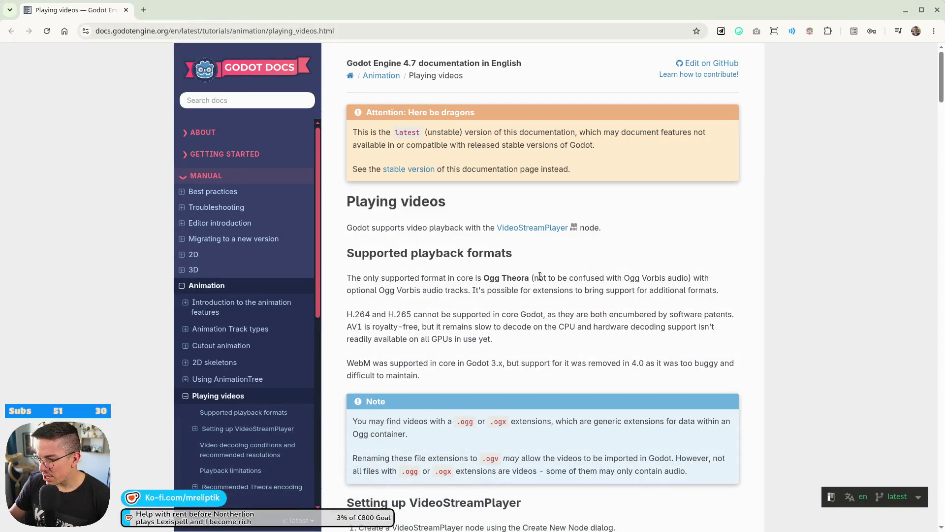
scroll(540, 276, "down", 10)
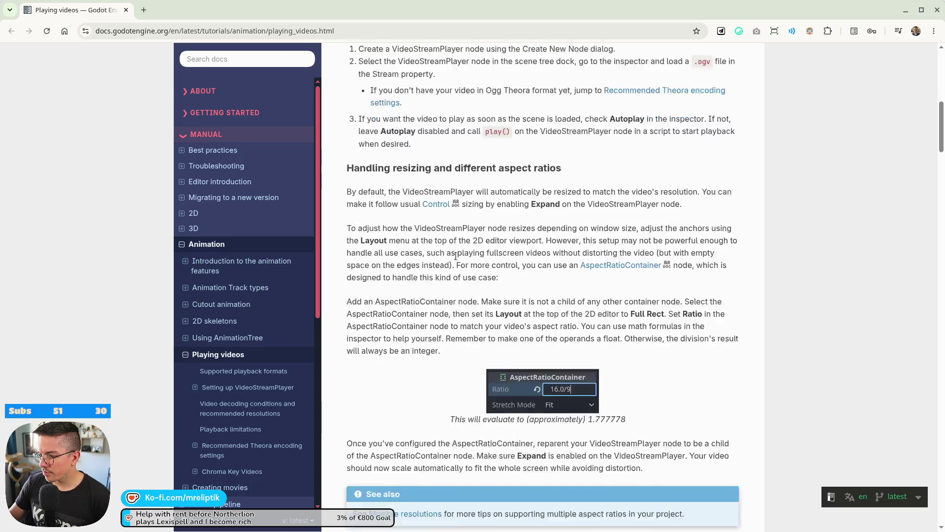
scroll(456, 255, "down", 1)
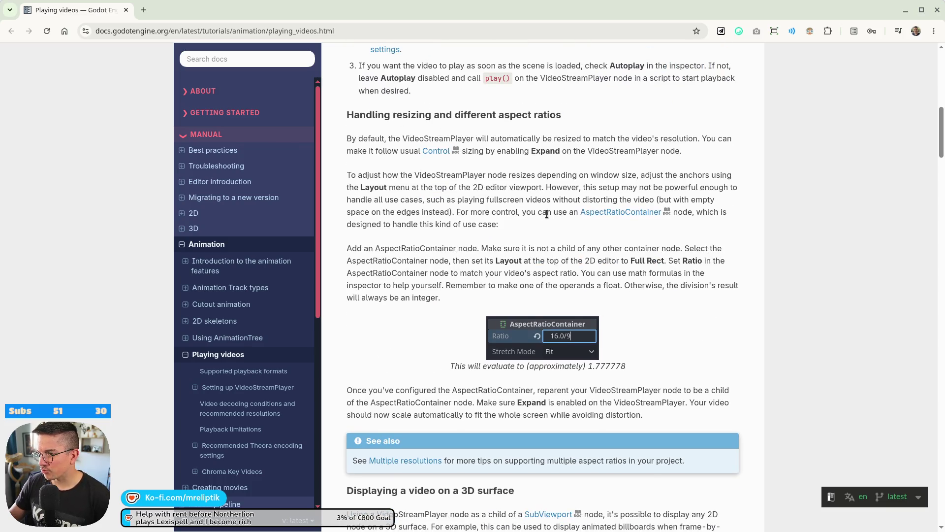
scroll(546, 214, "down", 6)
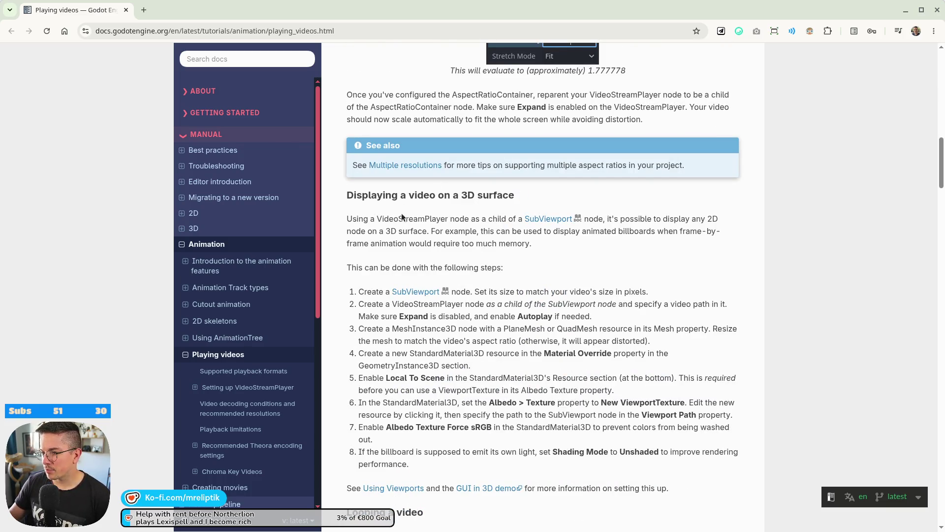
scroll(470, 205, "down", 10)
scroll(431, 181, "up", 1)
scroll(431, 182, "up", 1)
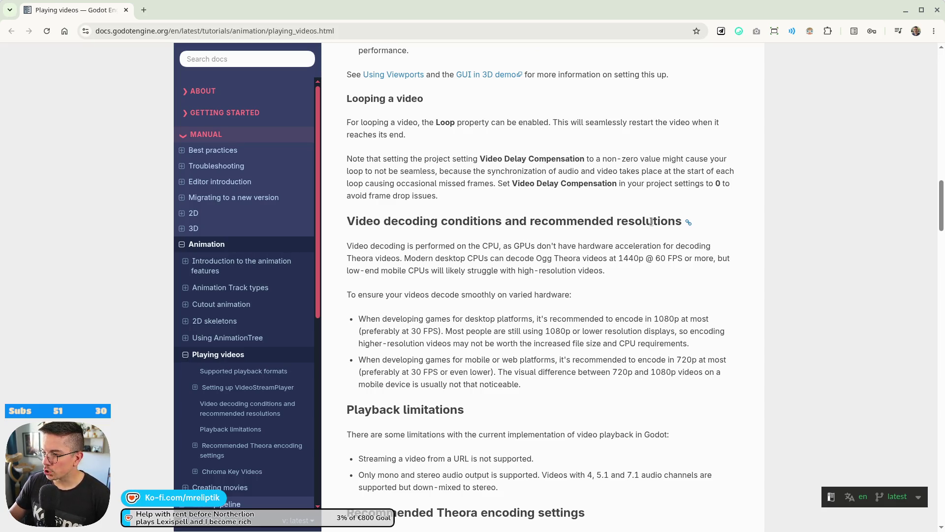
scroll(505, 239, "down", 2)
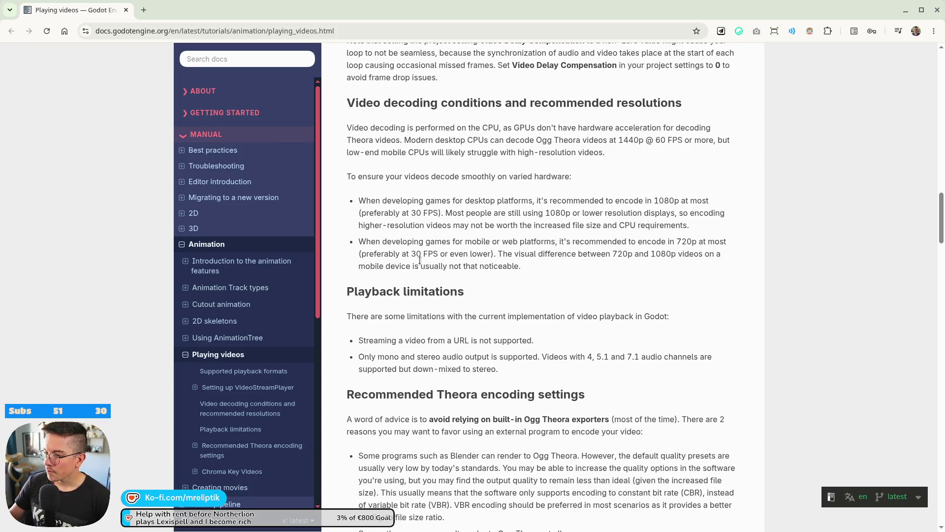
scroll(590, 242, "down", 3)
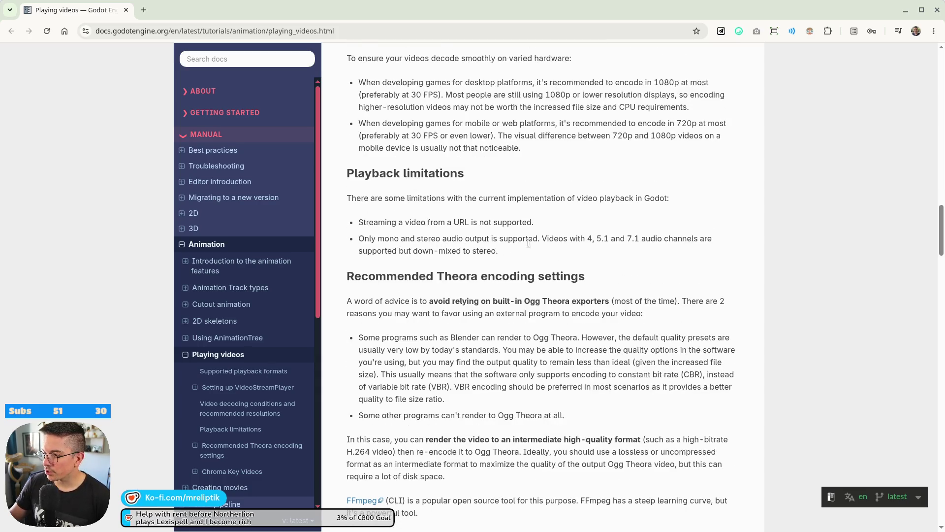
scroll(521, 246, "down", 3)
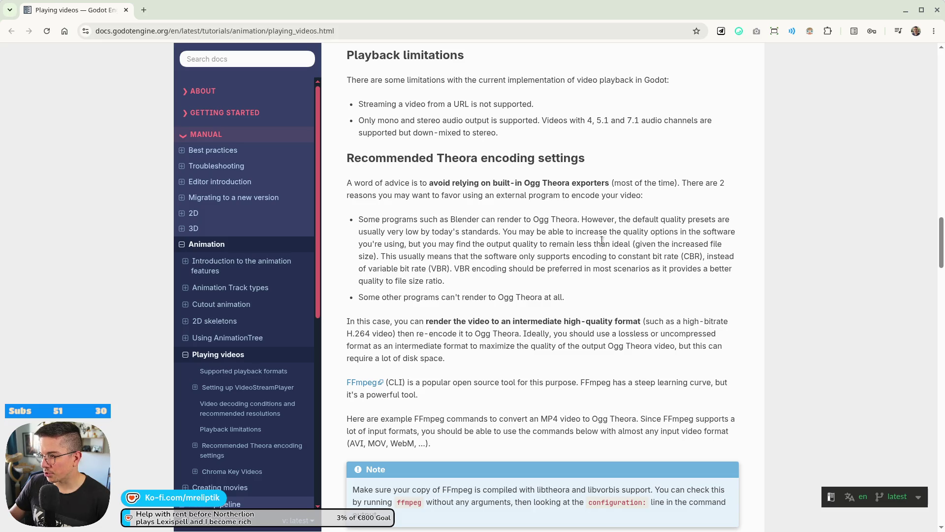
scroll(483, 299, "down", 2)
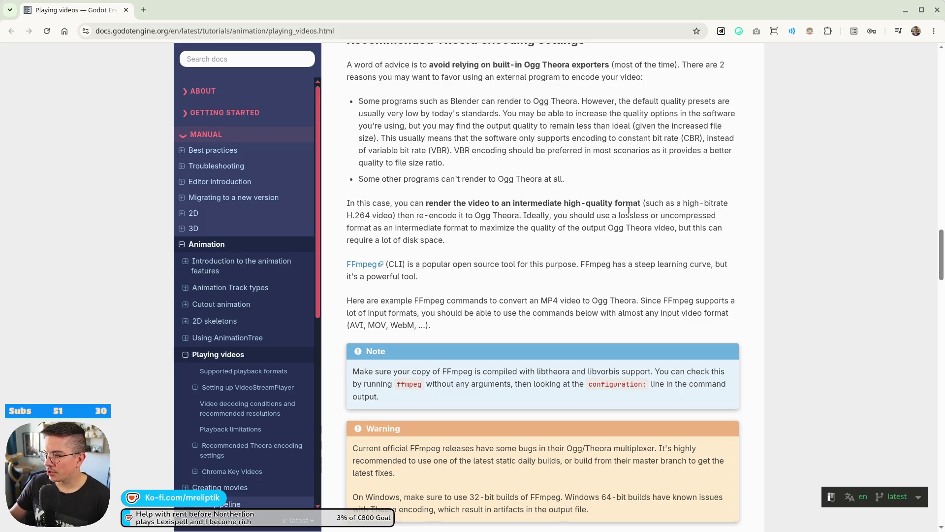
Scroll past the GOP size guidance to the FFmpeg commands converting to output.ogv
scroll(655, 216, "down", 2)
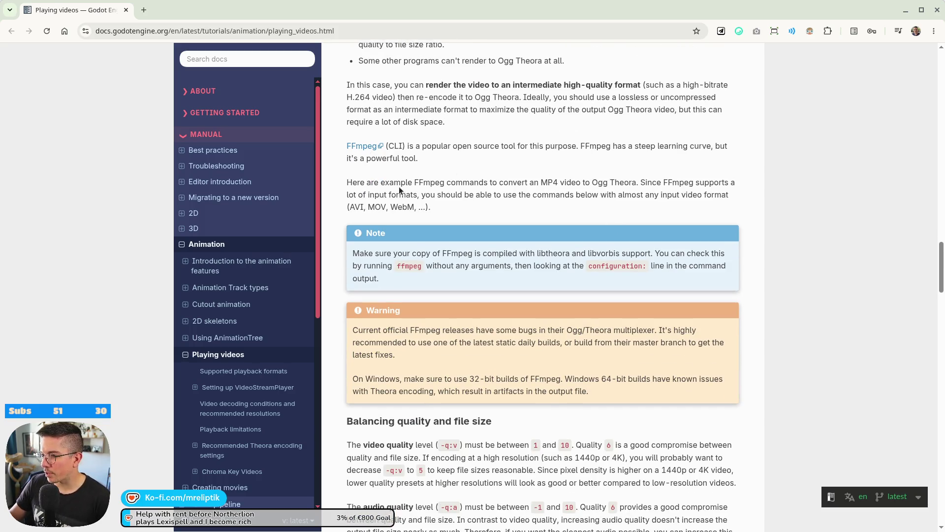
scroll(505, 192, "down", 1)
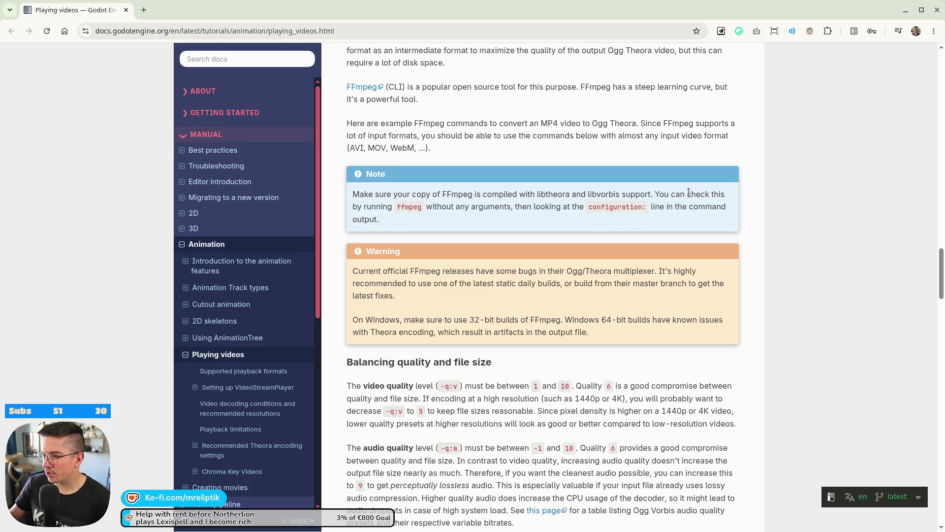
scroll(474, 247, "down", 1)
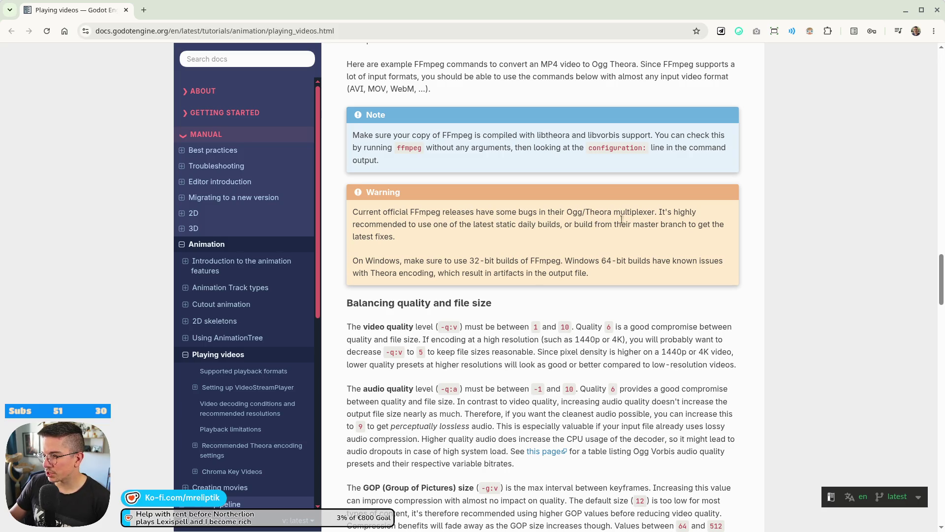
scroll(621, 220, "down", 3)
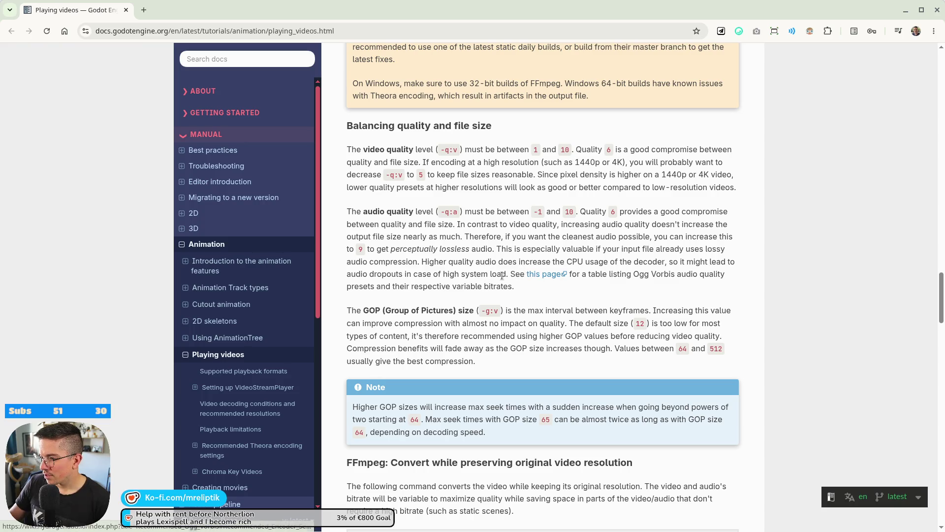
scroll(423, 285, "down", 3)
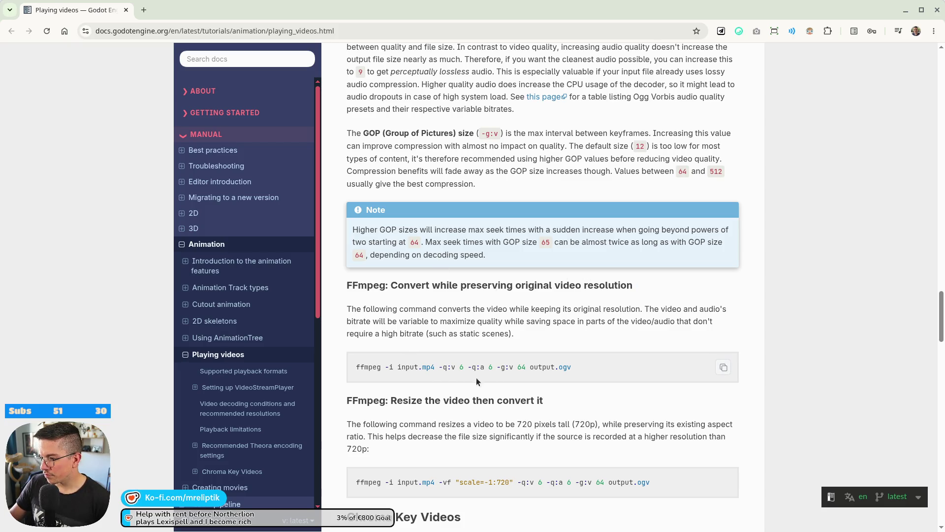
scroll(600, 339, "down", 2)
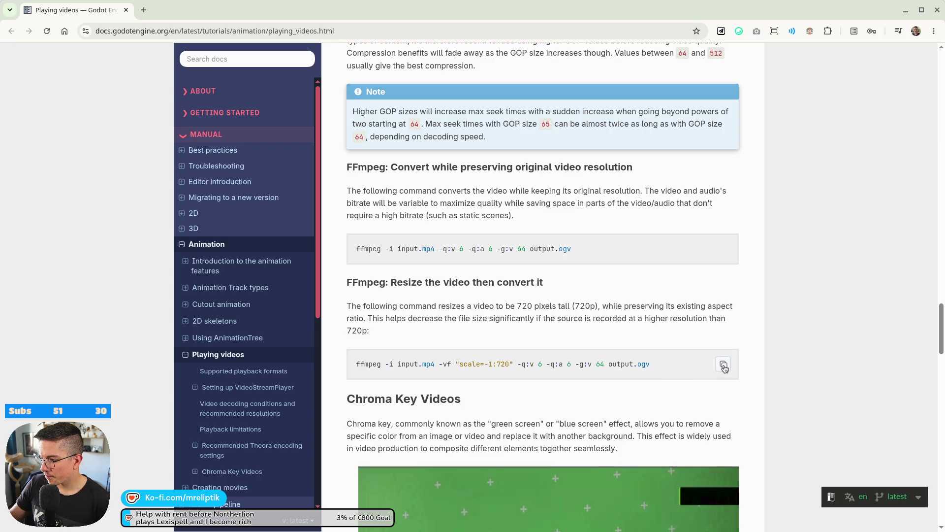
Copy the resize-to-720p ffmpeg command and paste it into a terminal opened in TRAILERS
left_click(723, 363)
left_click(86, 527)
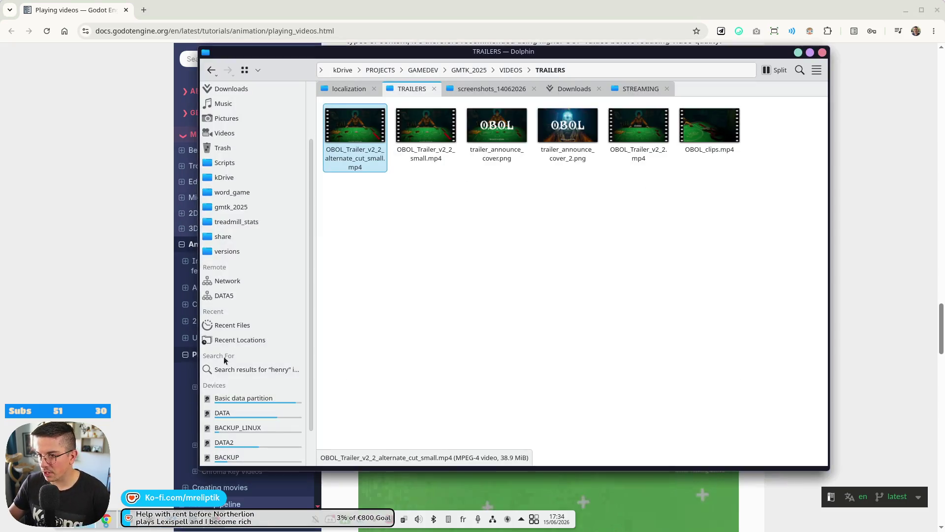
right_click(385, 194)
mouse_move(433, 296)
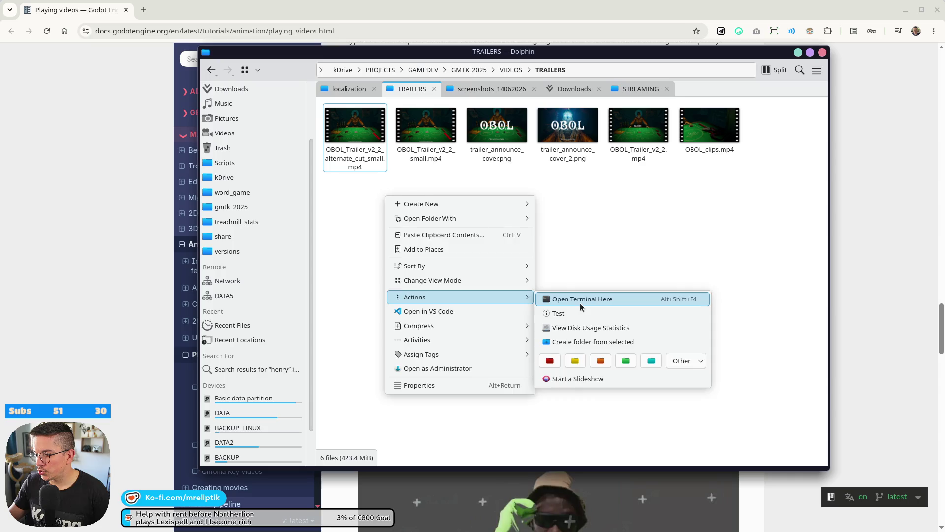
left_click(582, 299)
right_click(370, 328)
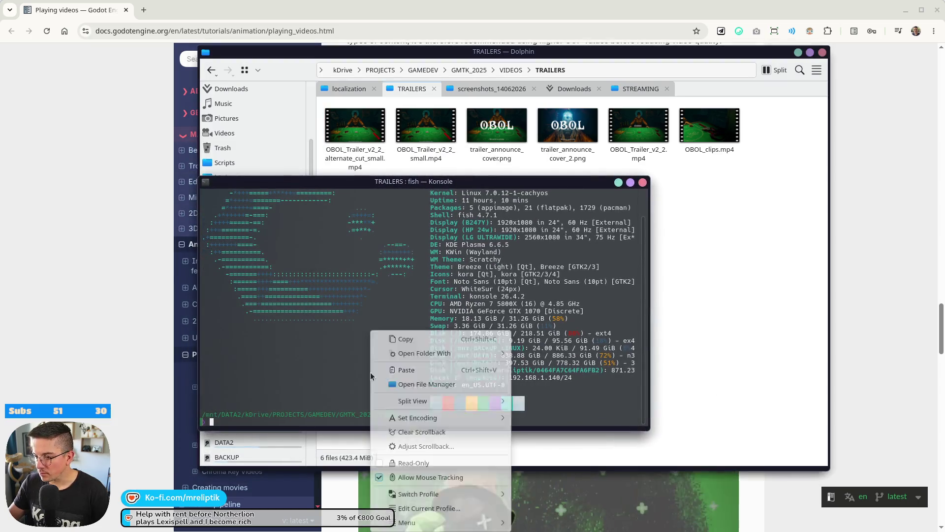
left_click(389, 368)
Replace the input.mp4 placeholder with the alternate cut small OBOL trailer file
key("Left")
key("Left")
key("Left")
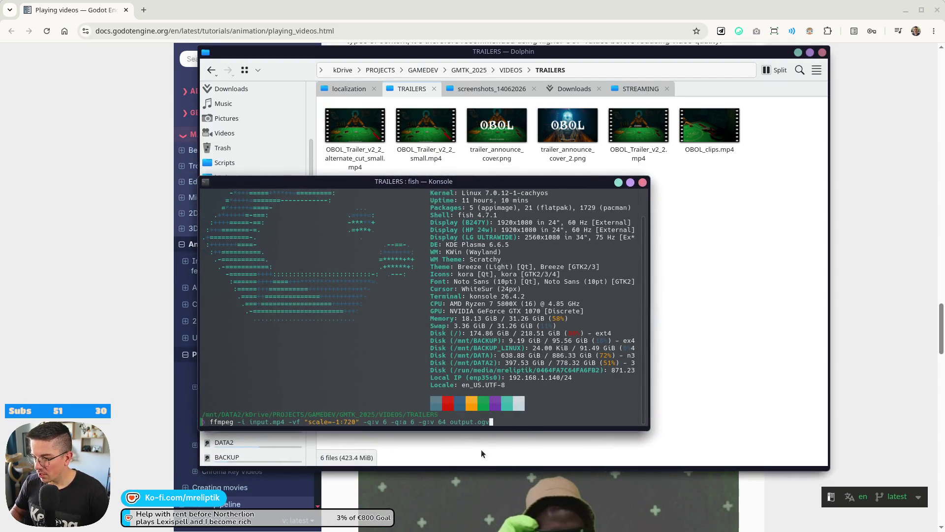
key("Left")
key("Left")
key("Left")
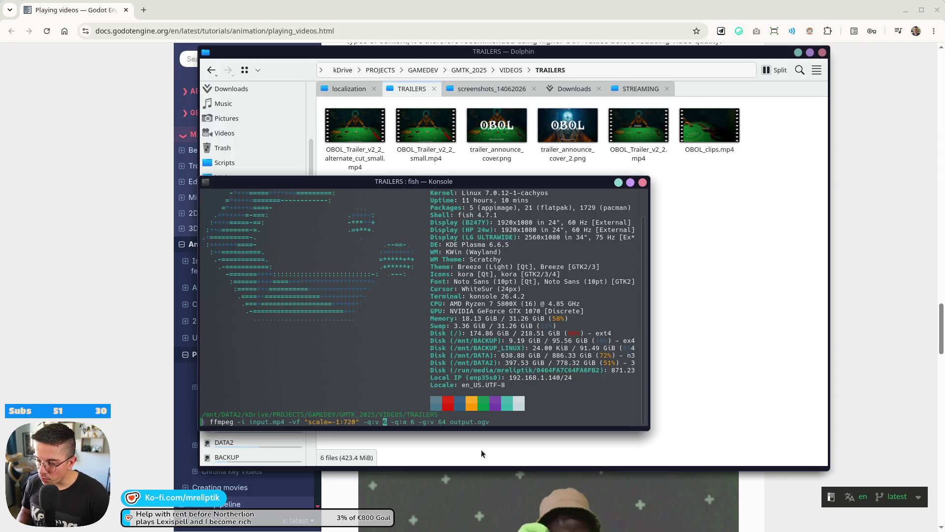
key("Left")
key("Left")
key("Left")
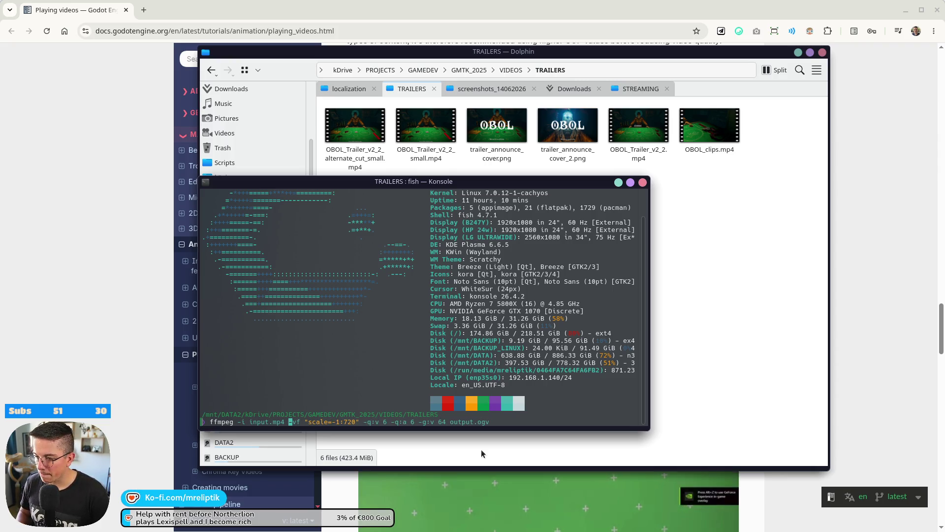
key("BackSpace")
key("BackSpace")
key("BackSpace")
key("BackSpace")
key("BackSpace")
type("OBOL_")
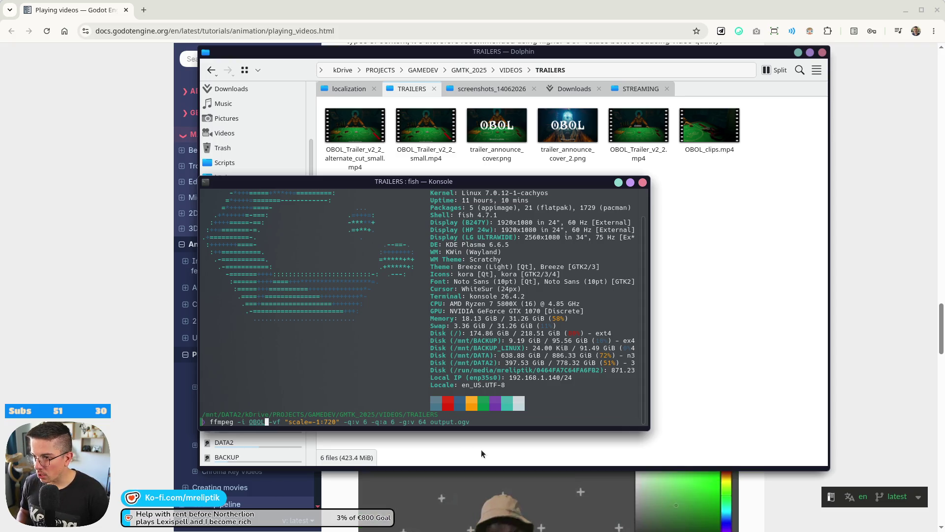
key("Tab")
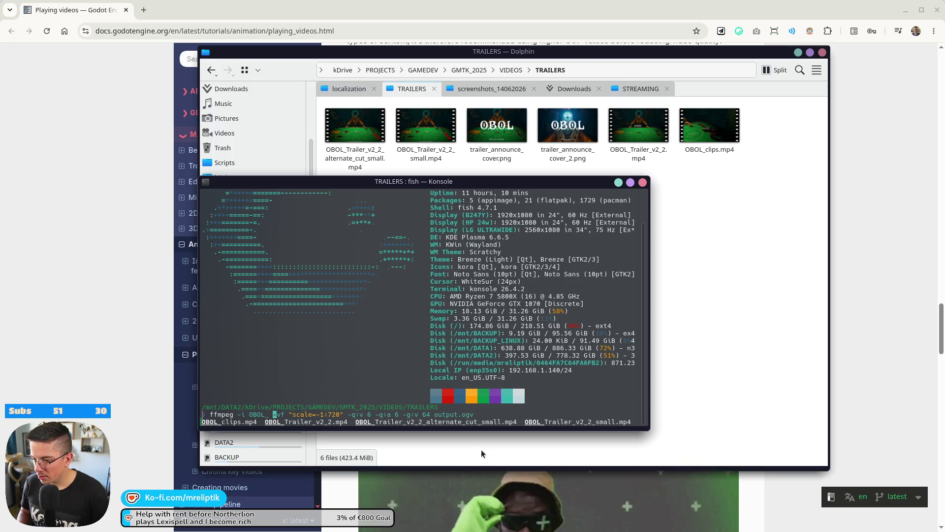
key("Tab")
key("Tab")
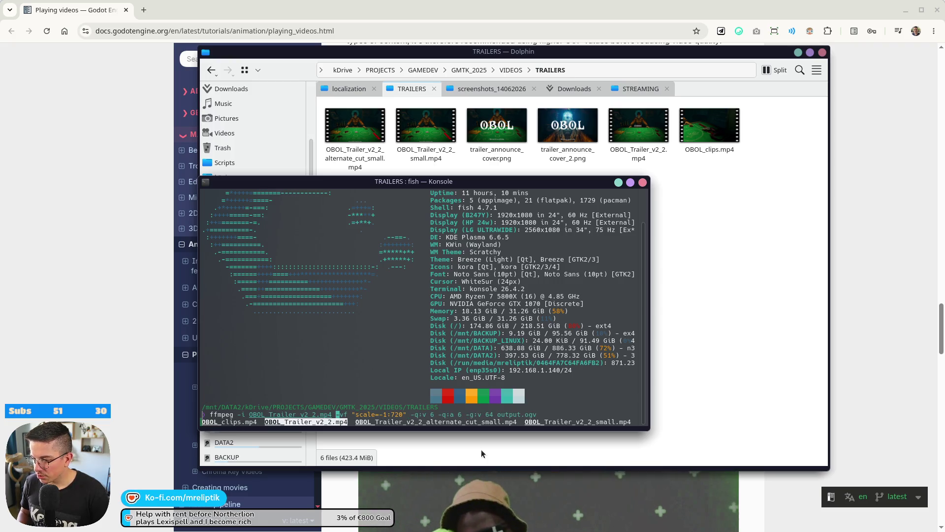
key("Tab")
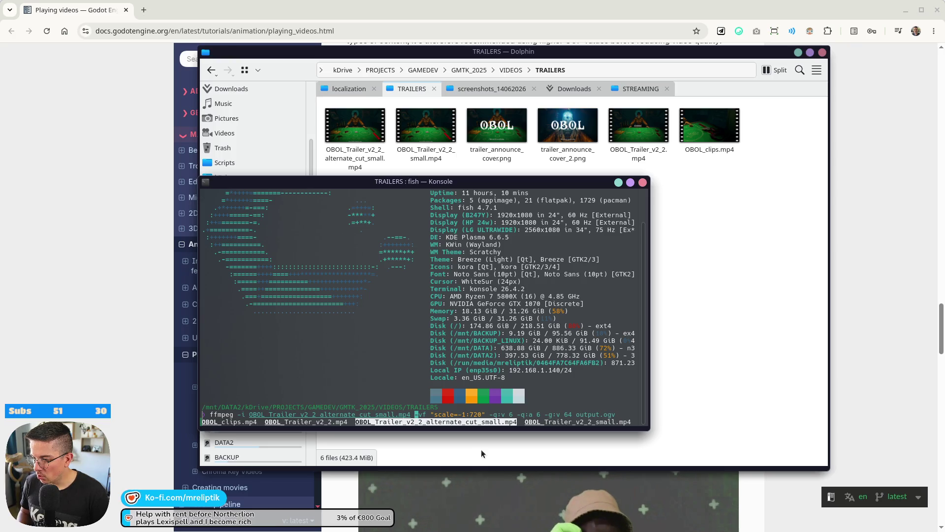
key("Return")
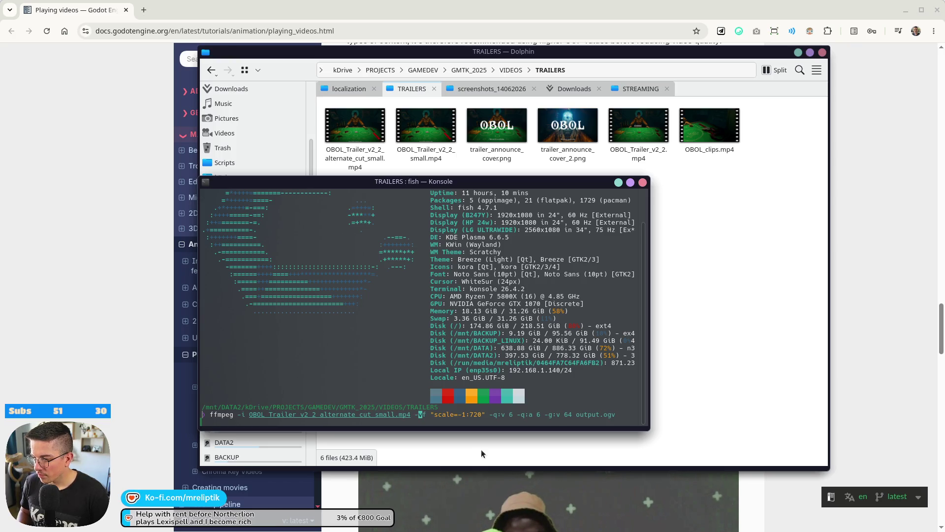
Set the output name to OBOL_trailer_demo and run the 720p ogv conversion
key("Right")
key("Right")
key("Right")
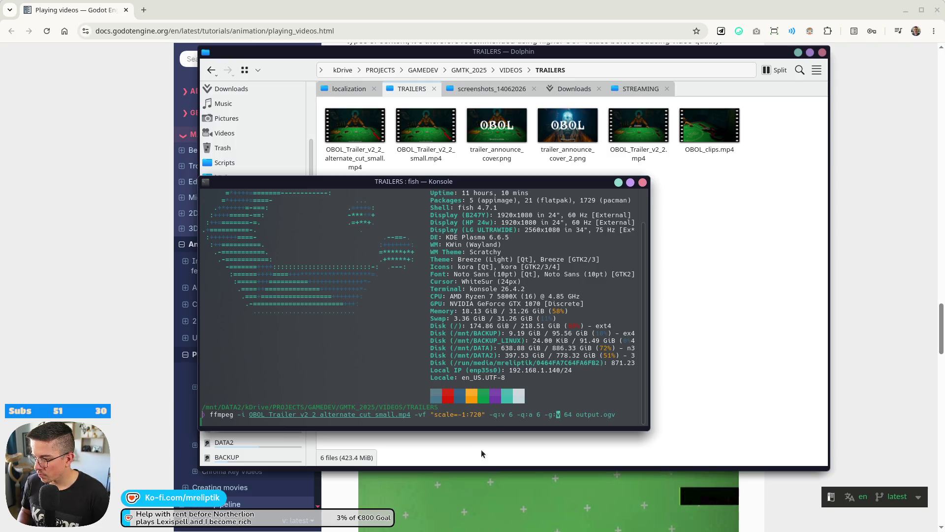
key("End")
key("Left")
key("Left")
key("Left")
key("BackSpace")
key("BackSpace")
key("BackSpace")
key("BackSpace")
key("BackSpace")
type("OBOL")
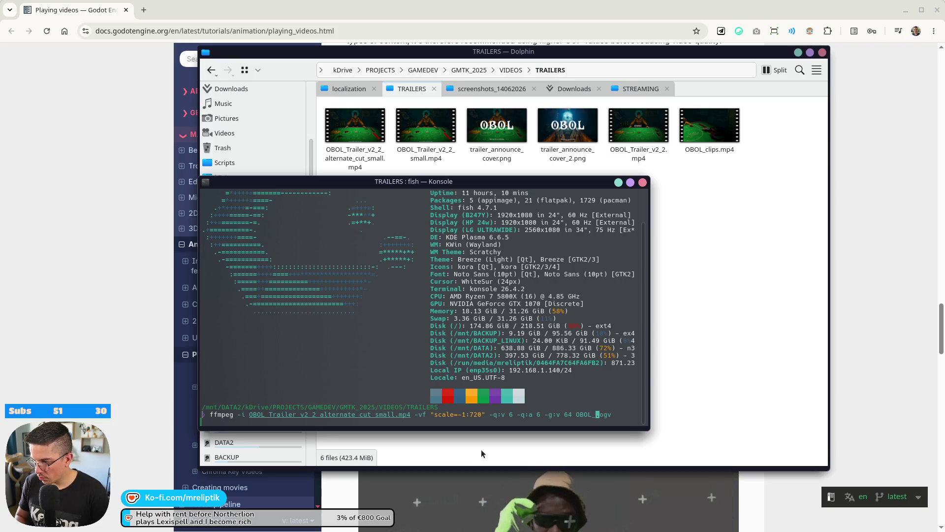
type("_trailer_demo")
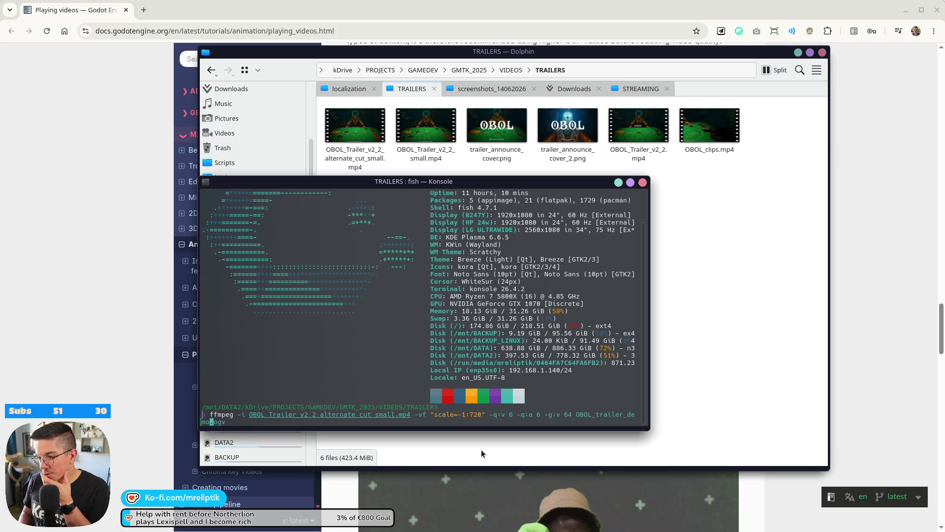
key("Return")
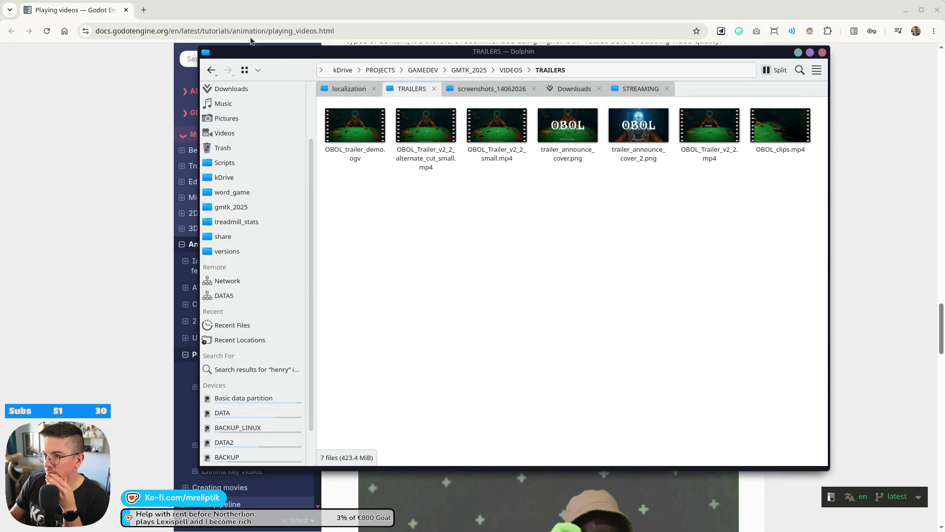
key("super+shift+Right")
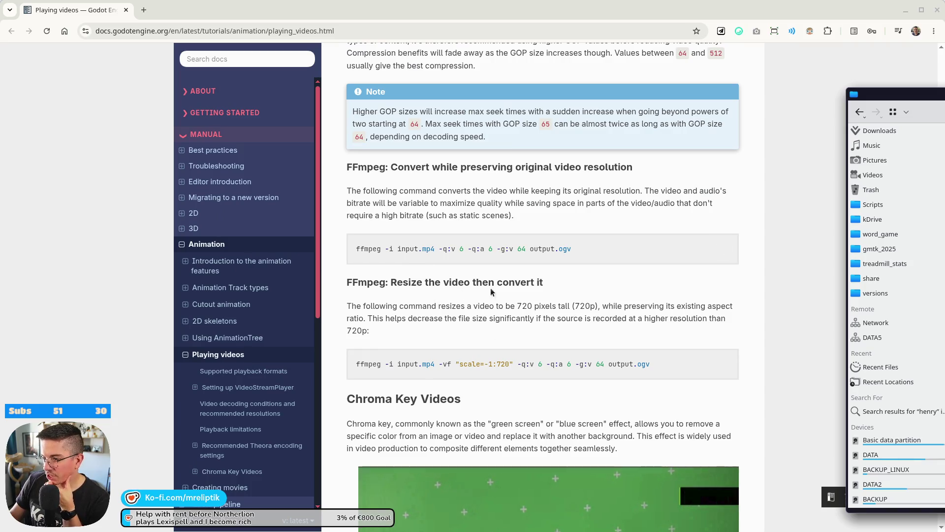
scroll(465, 311, "down", 2)
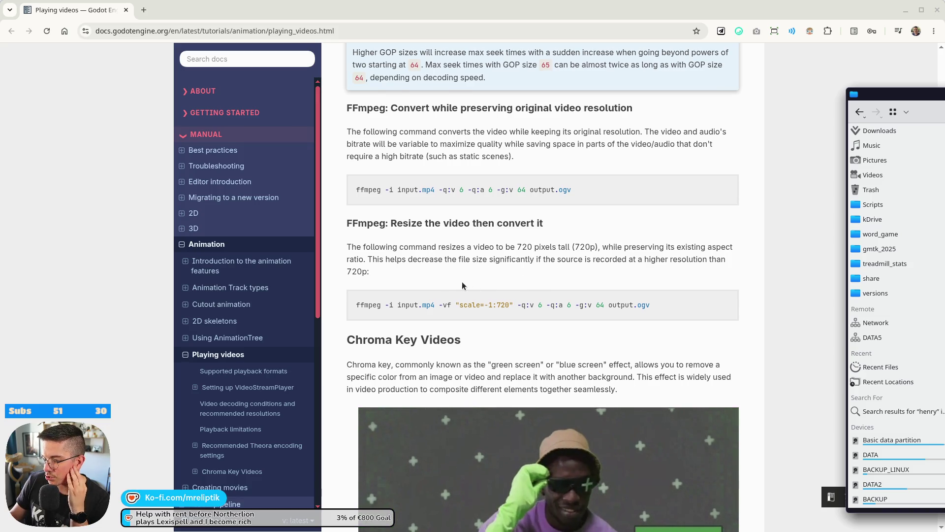
scroll(461, 280, "down", 3)
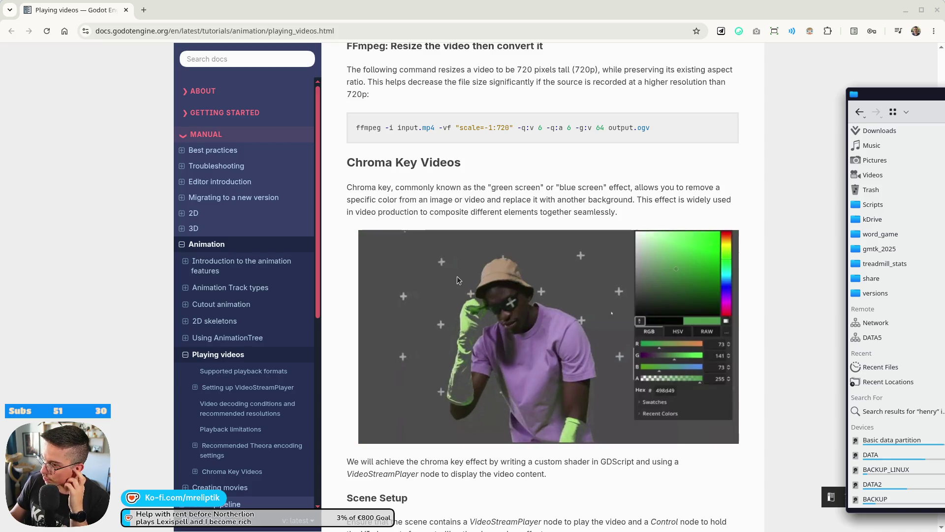
scroll(458, 268, "down", 2)
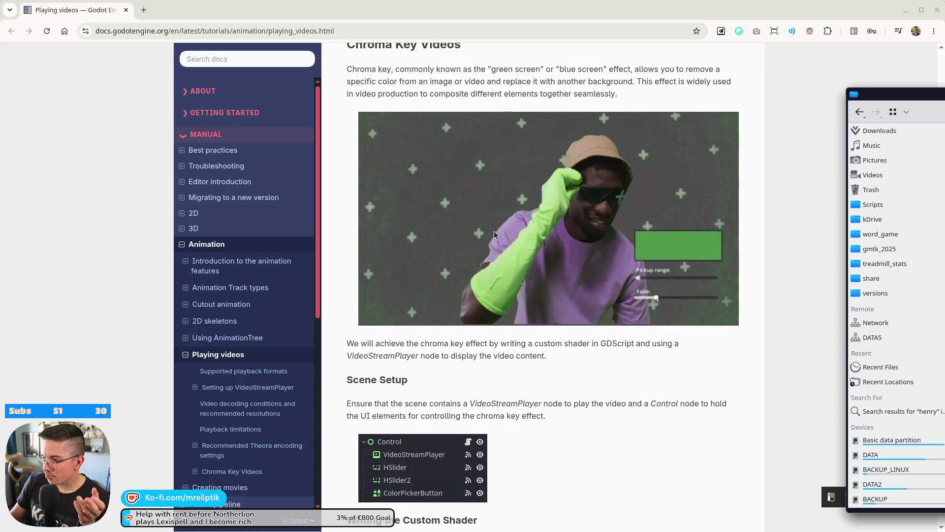
scroll(494, 231, "down", 8)
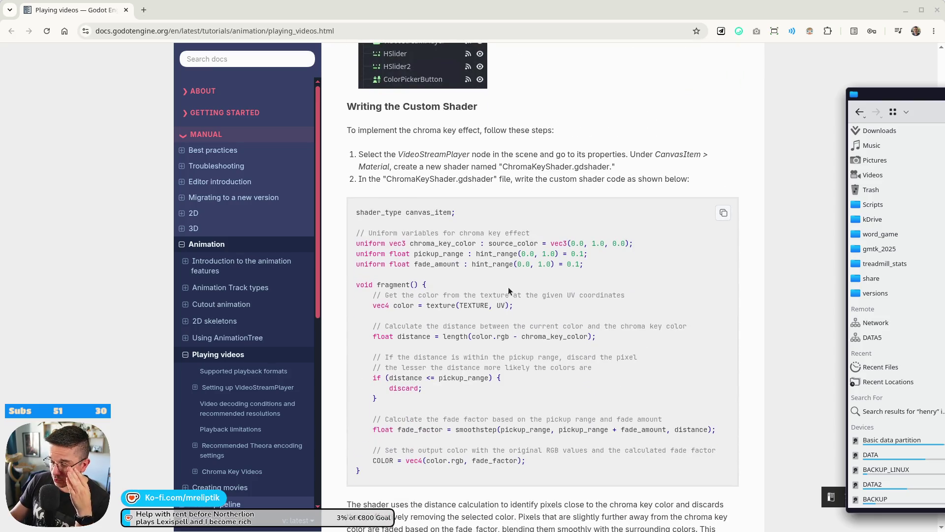
scroll(508, 288, "down", 11)
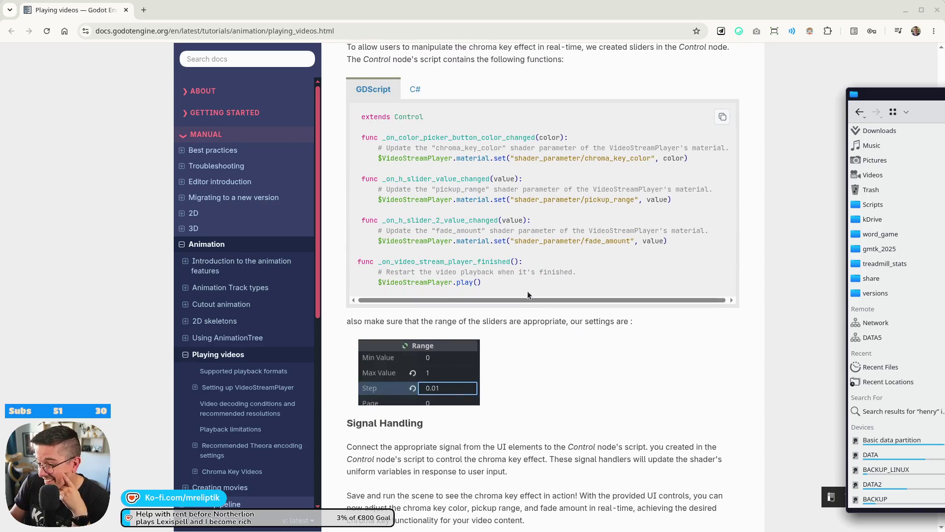
scroll(527, 291, "down", 2)
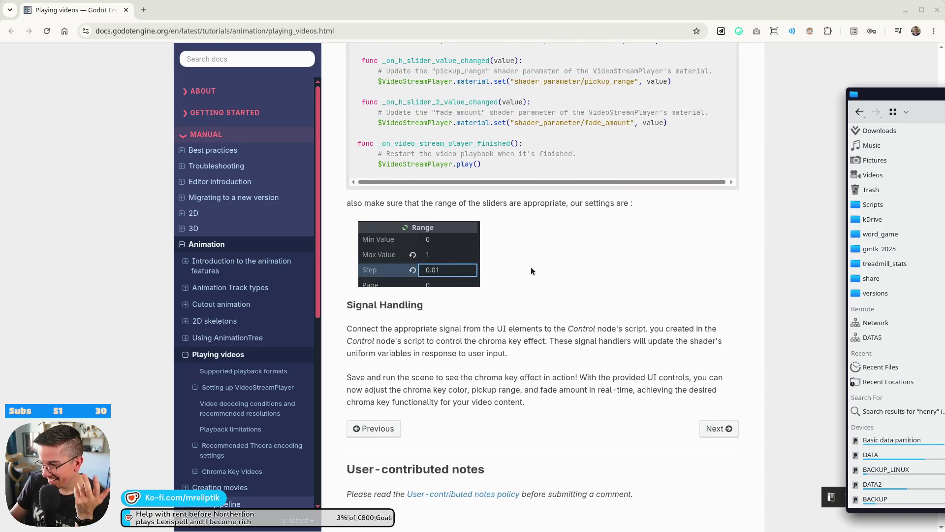
scroll(530, 268, "up", 20)
scroll(549, 270, "up", 7)
scroll(542, 264, "down", 7)
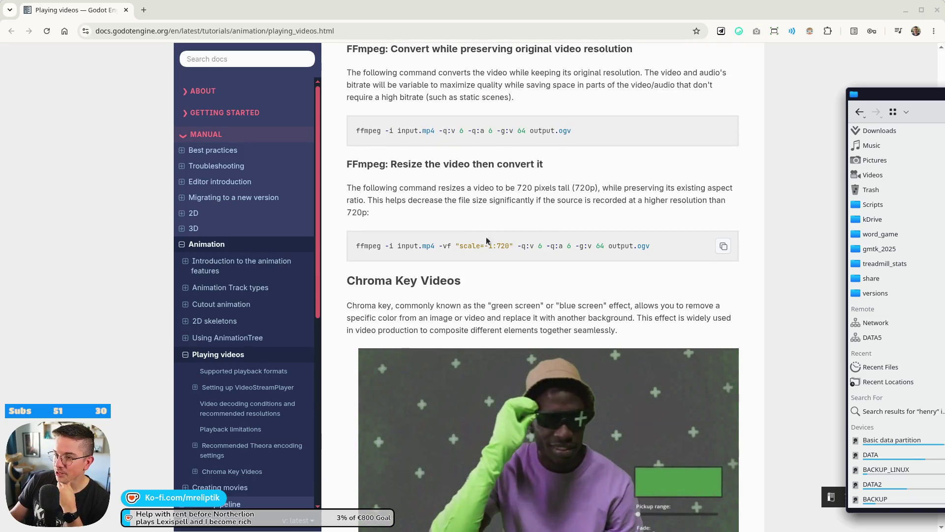
scroll(492, 295, "down", 5)
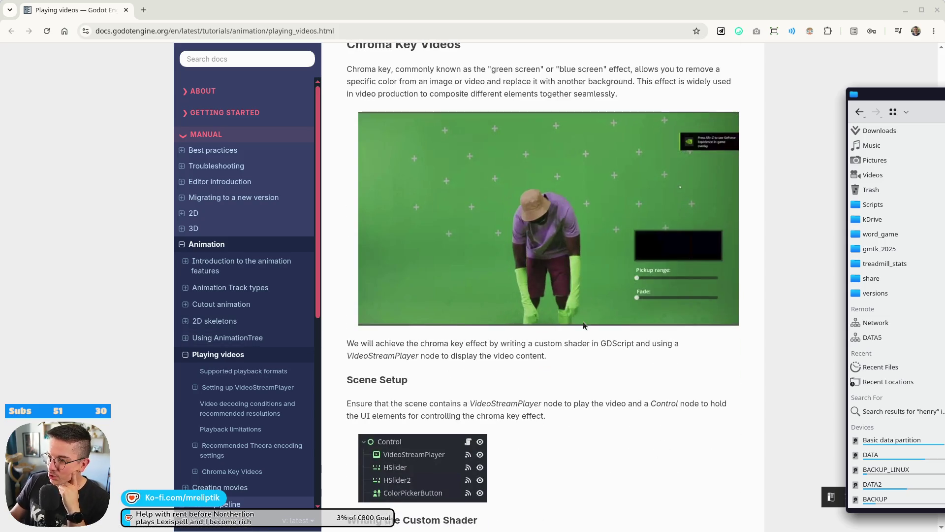
scroll(571, 299, "up", 5)
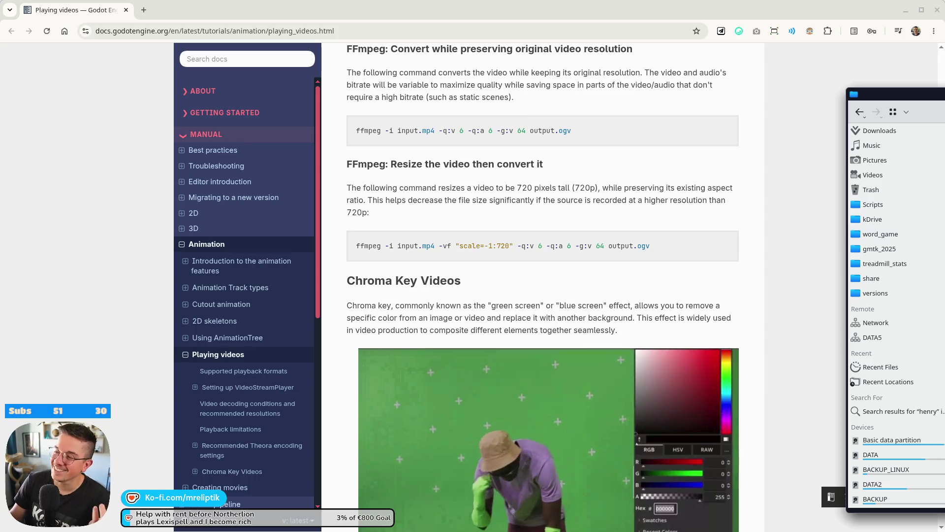
mouse_move(941, 94)
left_mouse_down()
mouse_move(916, 83)
mouse_move(568, 98)
mouse_move(569, 77)
mouse_move(591, 76)
left_mouse_up()
left_click(343, 159)
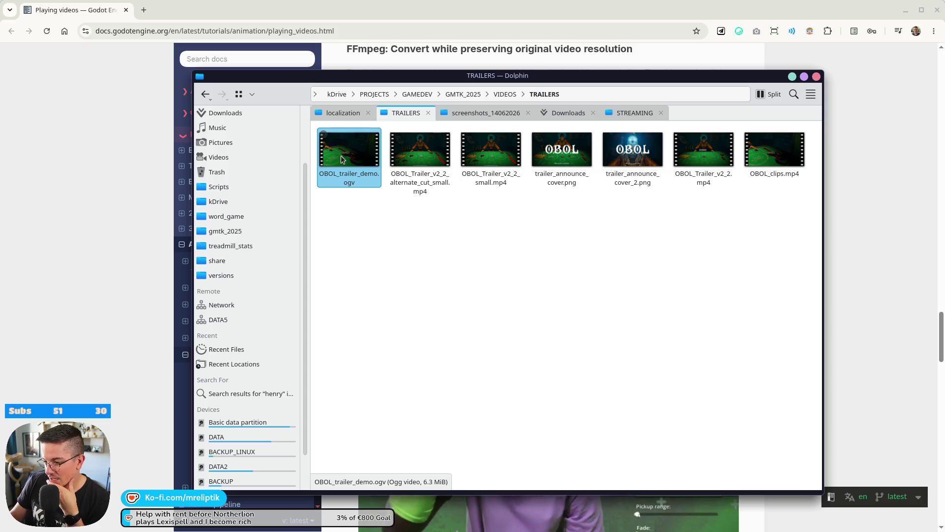
Play OBOL_trailer_demo.ogv in Haruna, then close the player
double_click(346, 156)
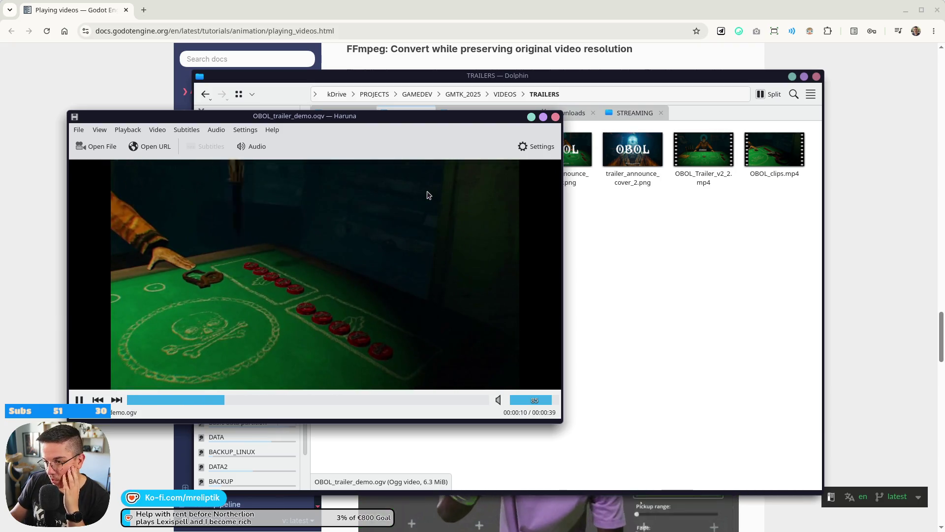
mouse_move(554, 197)
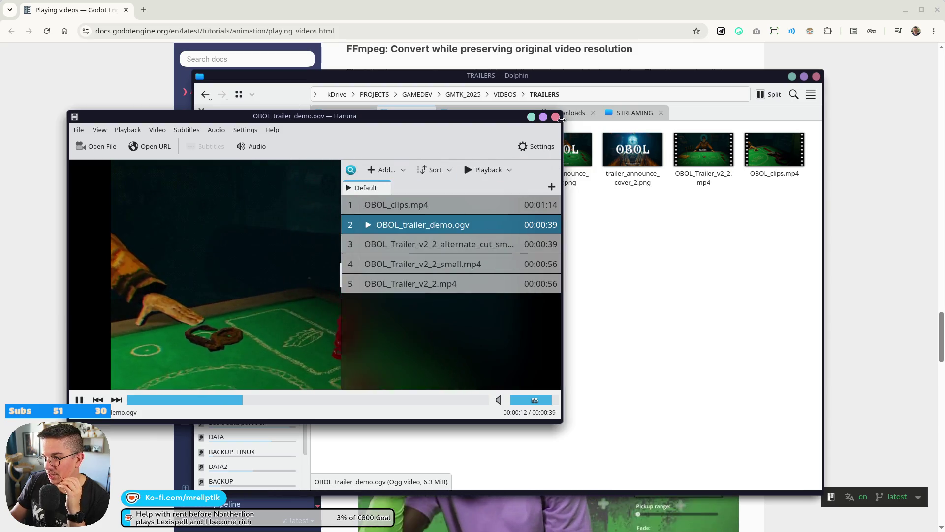
left_click(556, 117)
Check OBOL_trailer_demo.ogv's Properties details: 1280×720 Theora, Vorbis audio, 6.3 MiB
right_click(371, 150)
left_click(394, 423)
left_click(529, 190)
left_click_drag(528, 176, 420, 161)
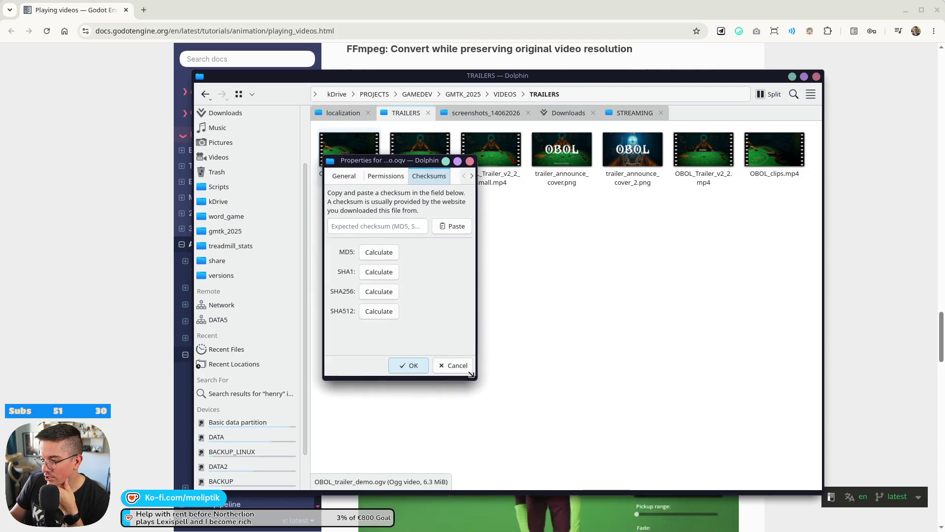
left_click_drag(471, 374, 642, 432)
left_click(574, 179)
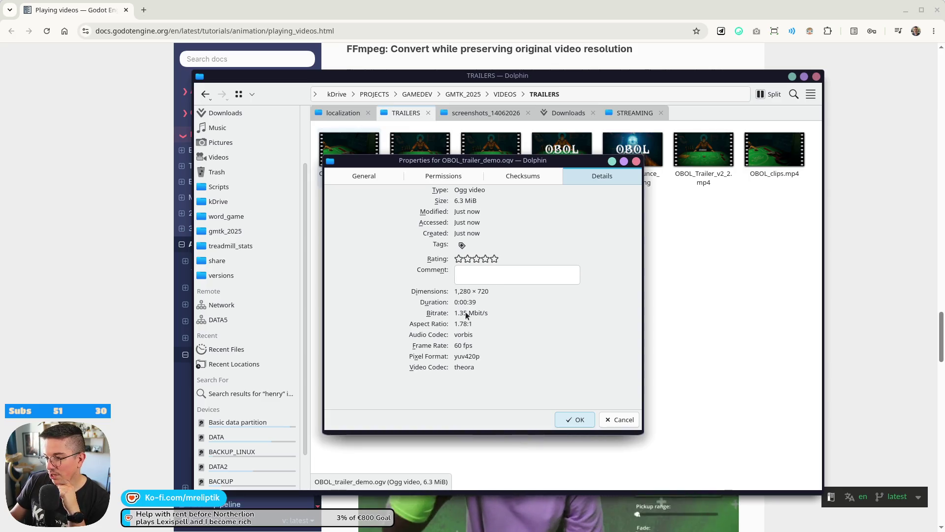
left_click(636, 161)
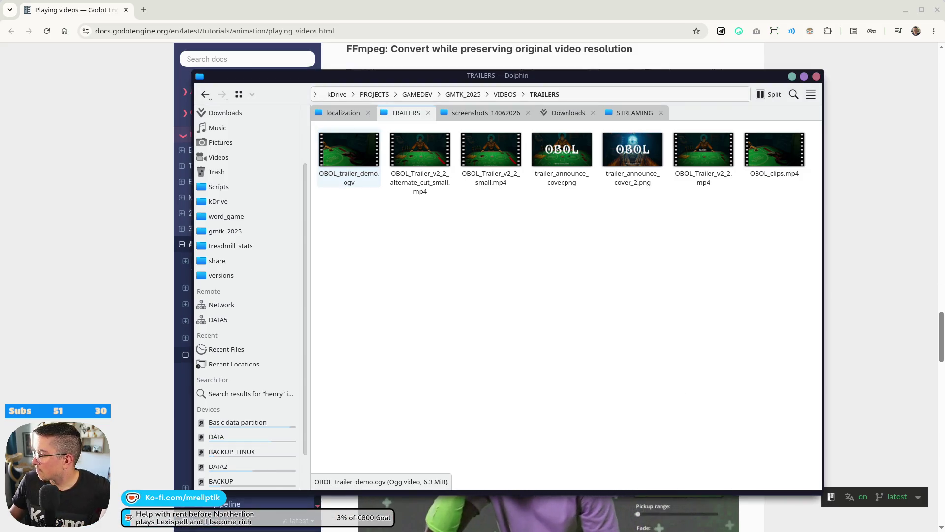
Re-run the ffmpeg command with an edited -q:v value, overwriting OBOL_trailer_demo.ogv
key("Up")
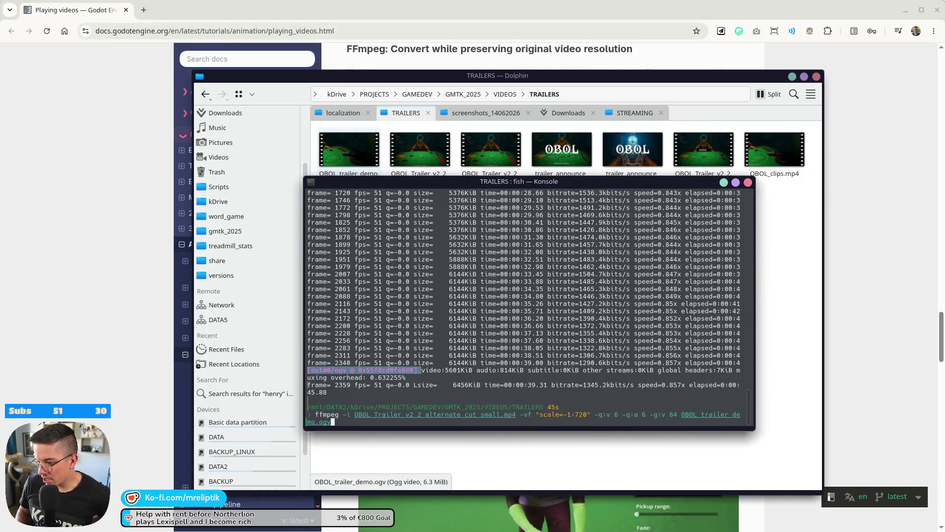
key("Left")
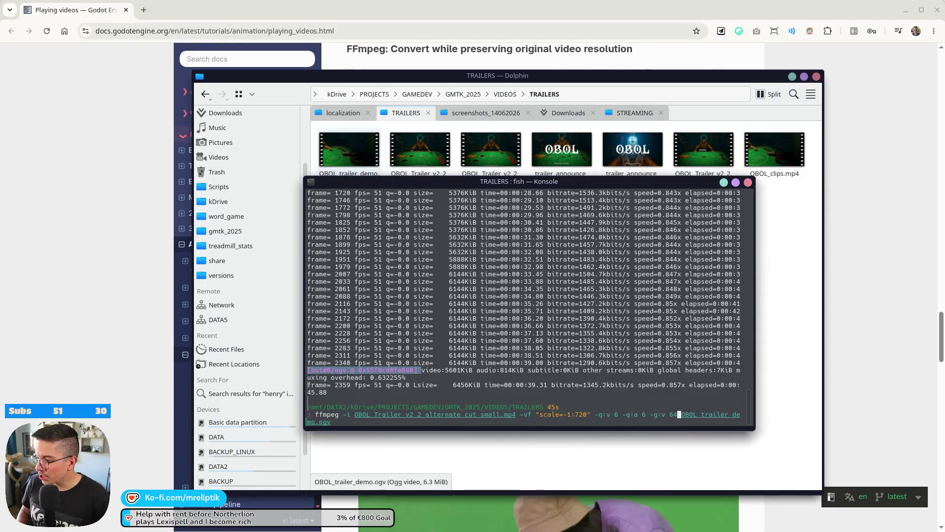
left_click_drag(364, 78, 940, 84)
left_click_drag(447, 178, 4, 165)
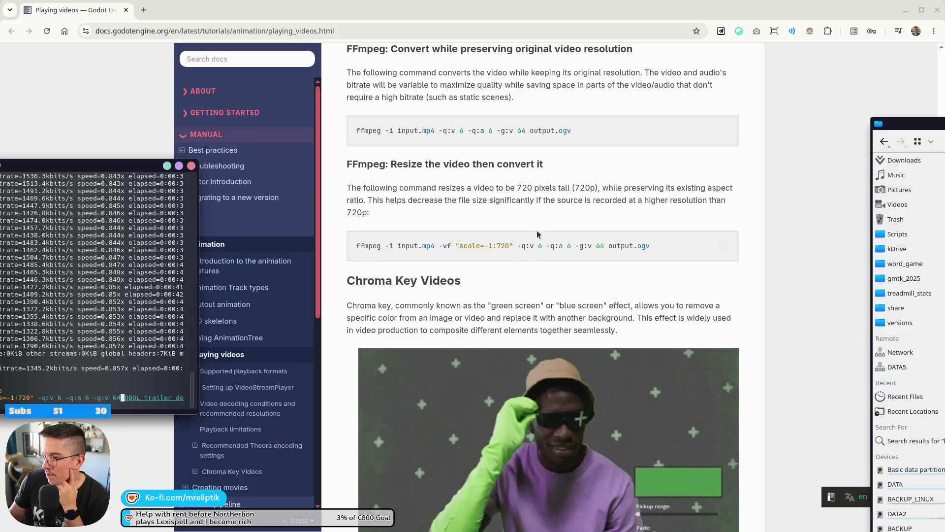
scroll(560, 211, "up", 3)
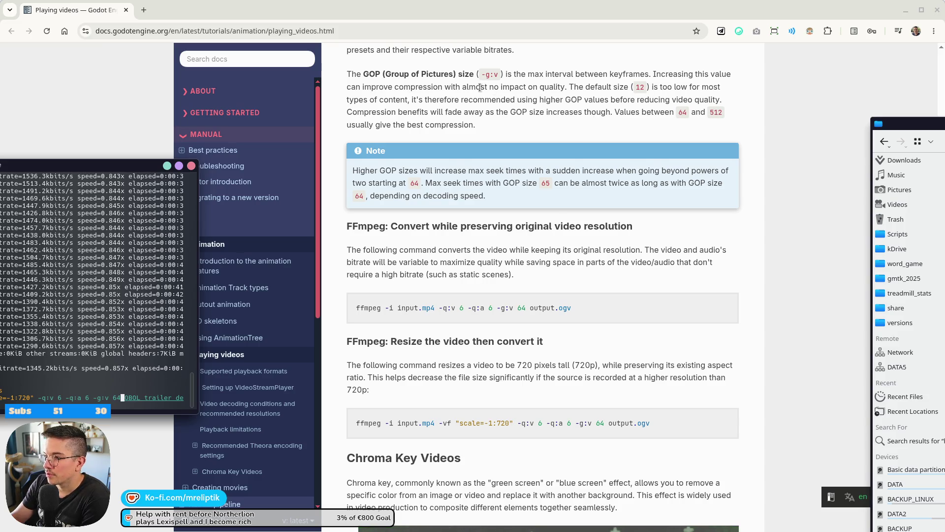
scroll(480, 88, "up", 4)
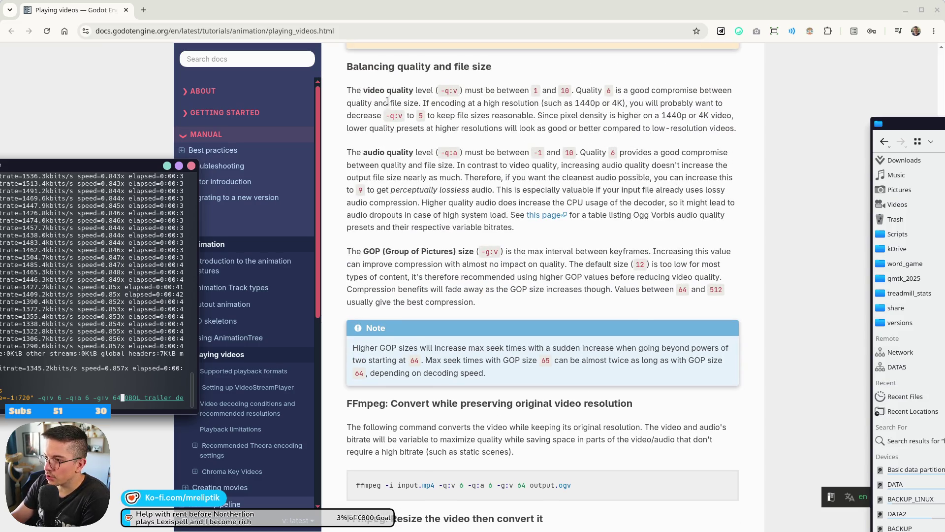
left_click_drag(84, 168, 622, 124)
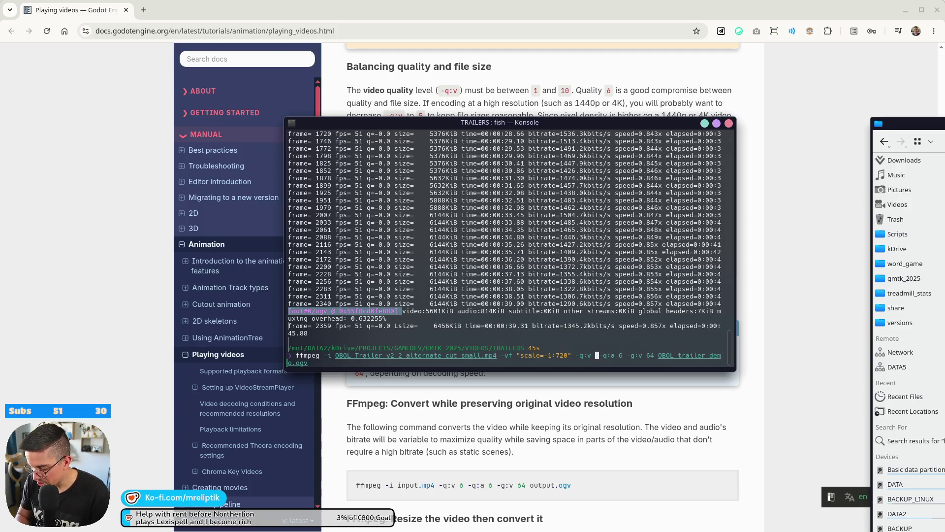
type("9")
key("Return")
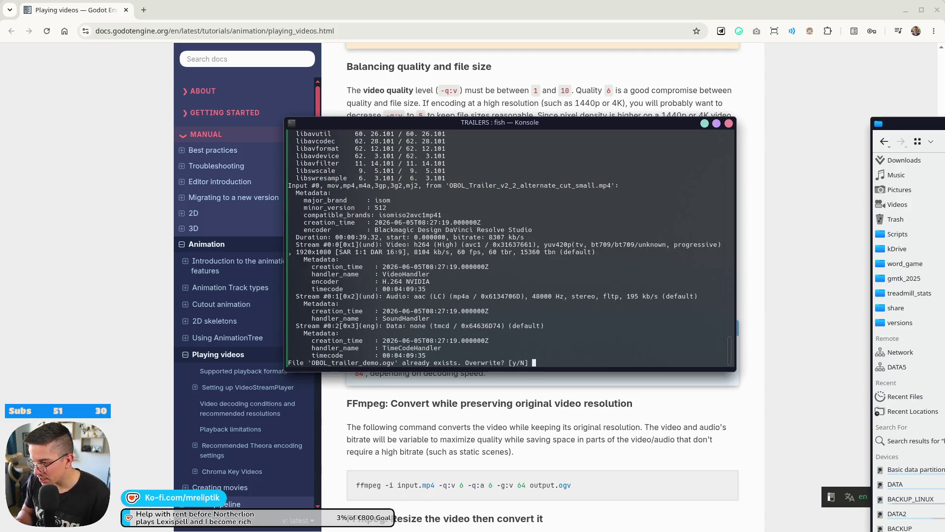
type("y")
key("Return")
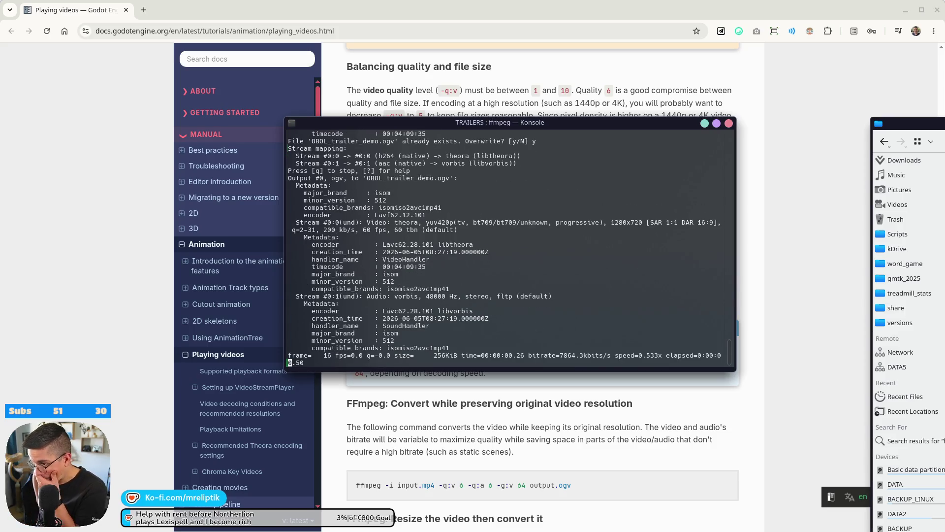
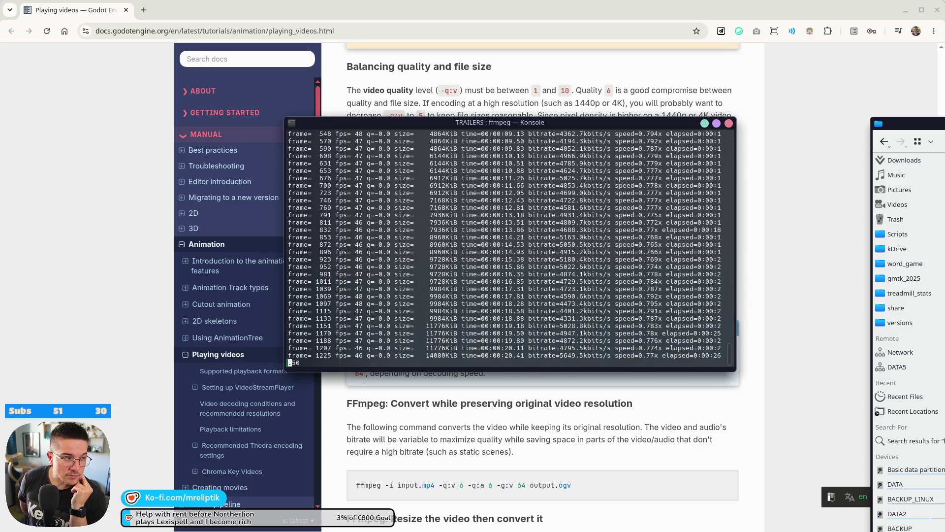
Lower the volume to 20% and play the finished 20.2 MiB OBOL_trailer_demo.ogv from TRAILERS in Haruna
key("XF86AudioLowerVolume")
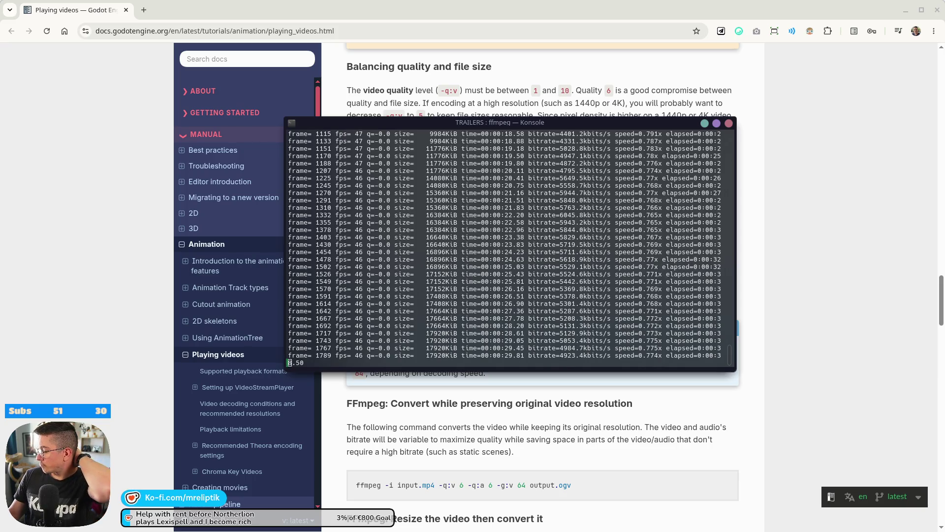
key("alt+Tab")
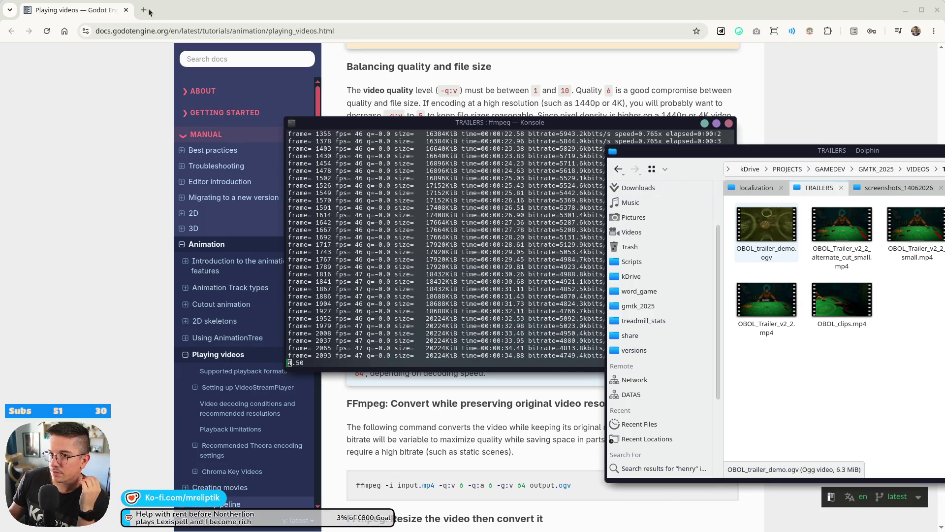
key("alt+Tab")
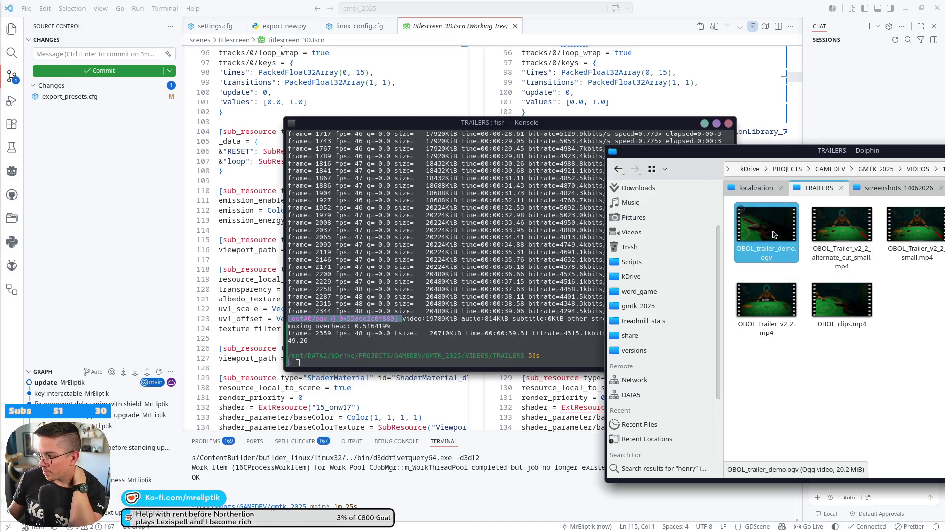
left_click_drag(813, 150, 435, 146)
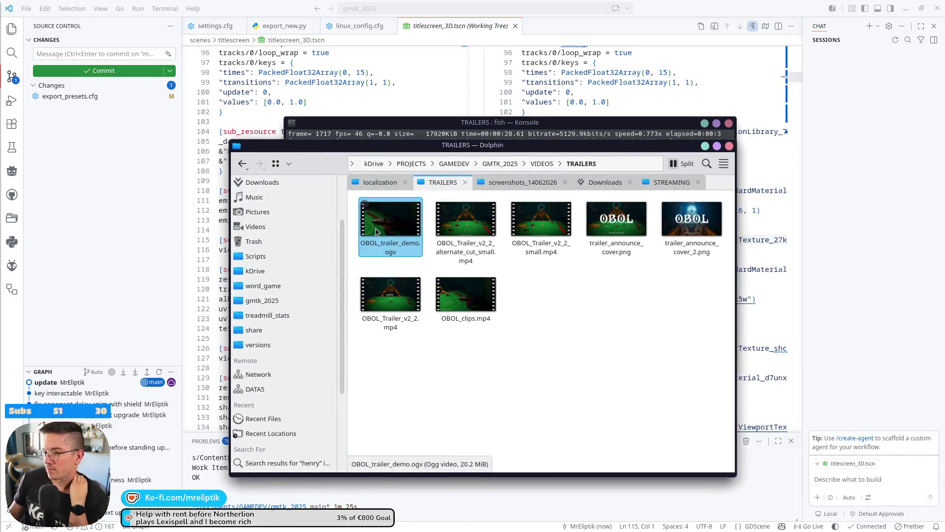
key("Return")
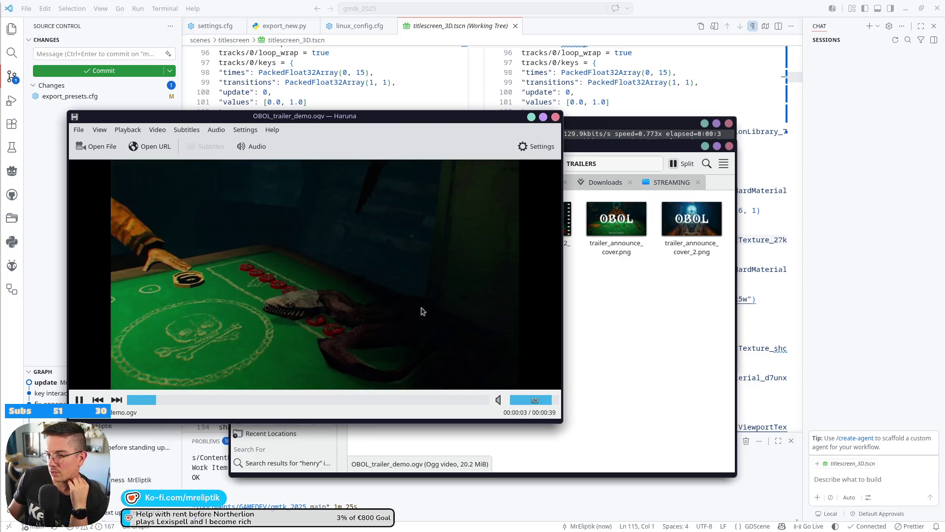
Watch the OBOL trailer demo, skip ahead to about 0:31, then close Haruna
mouse_move(559, 347)
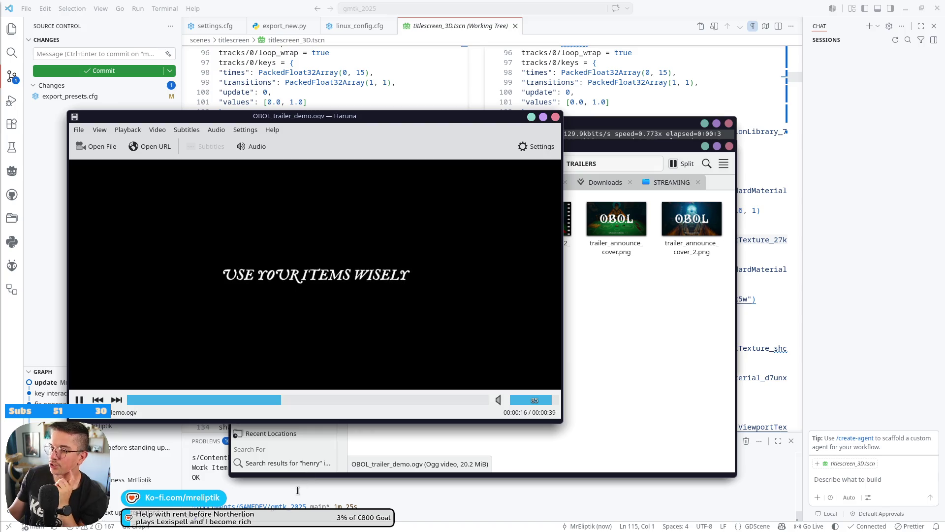
key("Right")
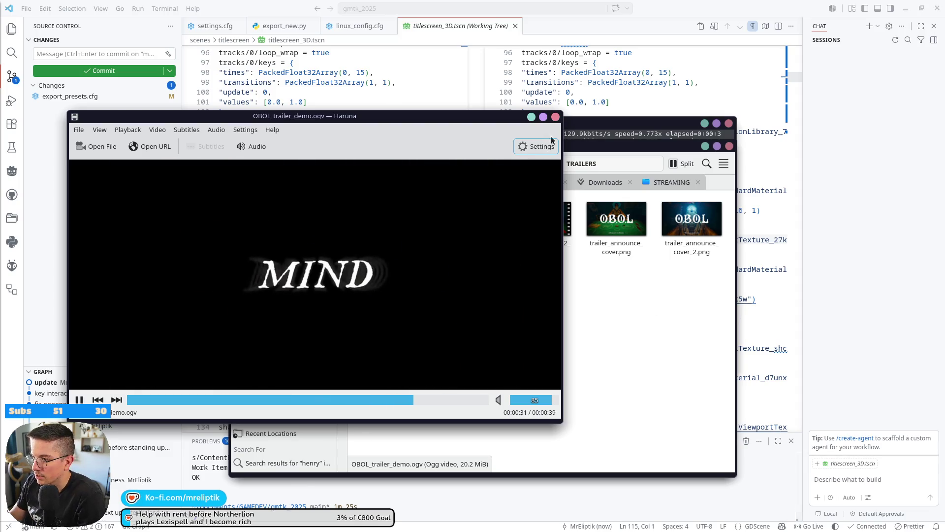
left_click(555, 117)
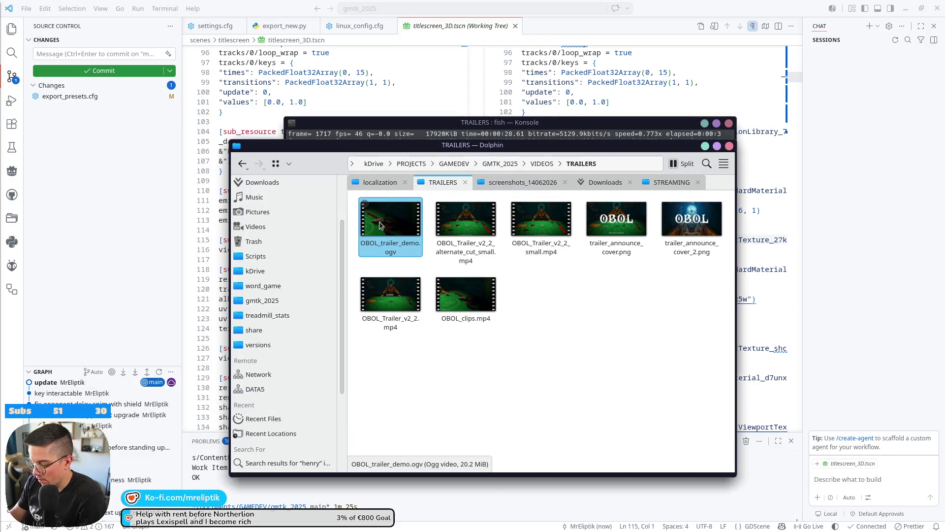
Delete OBOL_trailer_demo.ogv, close the old terminal, and launch a fresh one from the launcher
key("Delete")
left_click(507, 124)
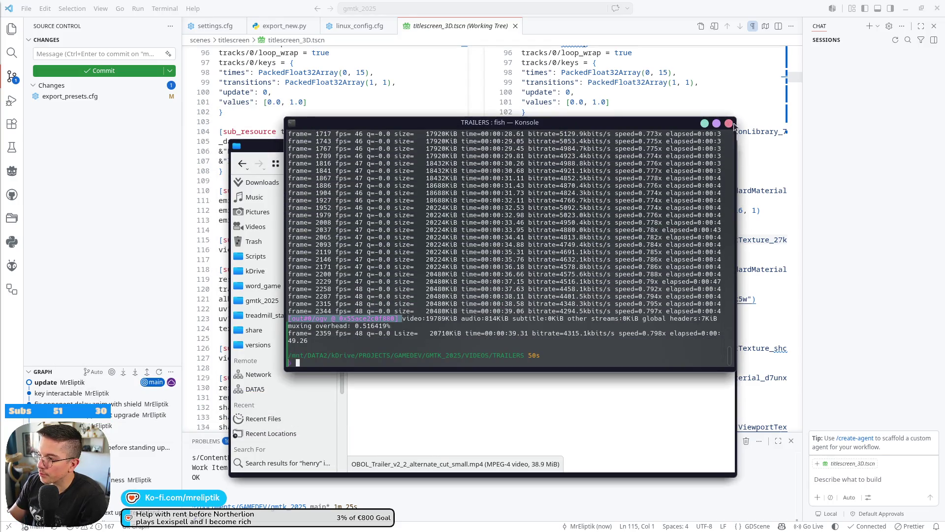
left_click(729, 123)
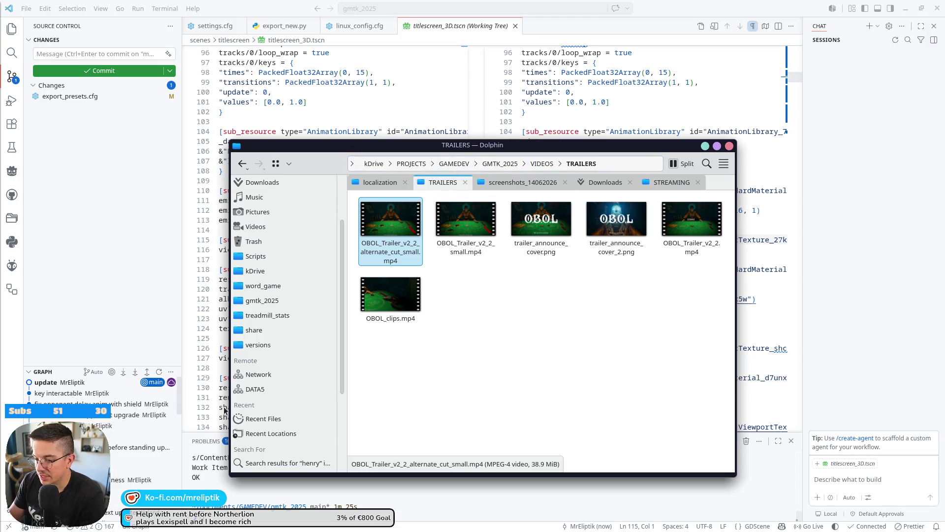
key("super")
key("Escape")
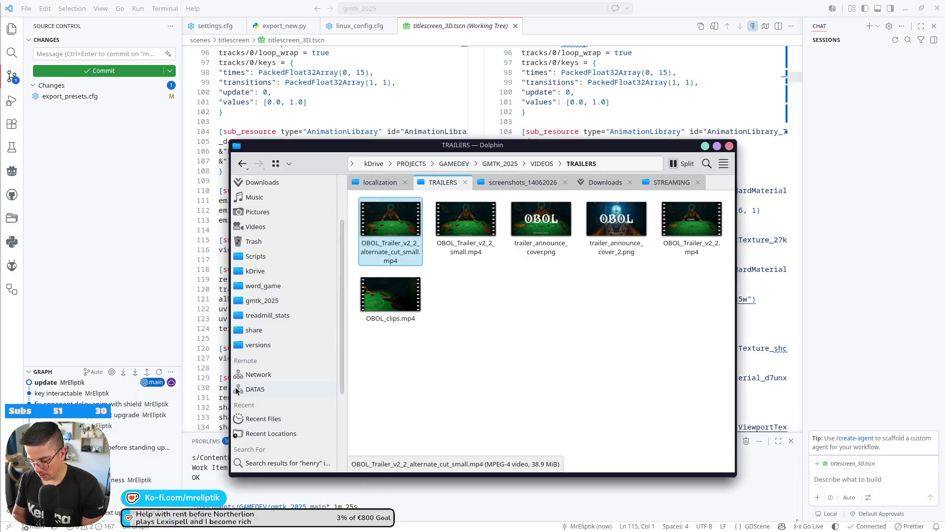
key("super")
type("kdenlive")
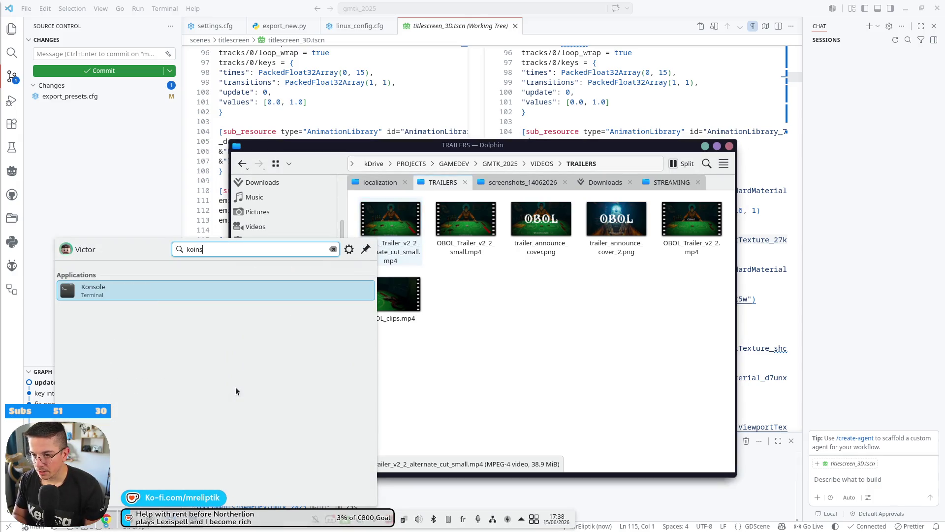
key("Return")
Recall the previous ffmpeg OGV conversion command and copy it to the clipboard
type("ffmpeg -i OBOL_Trailer_v2_2_alternate_cut_small.mp4 -vf \"scale=-1:720\" -q:v 9 -q:a 6 -g:v 64 OBOL_trailer_demo.ogv")
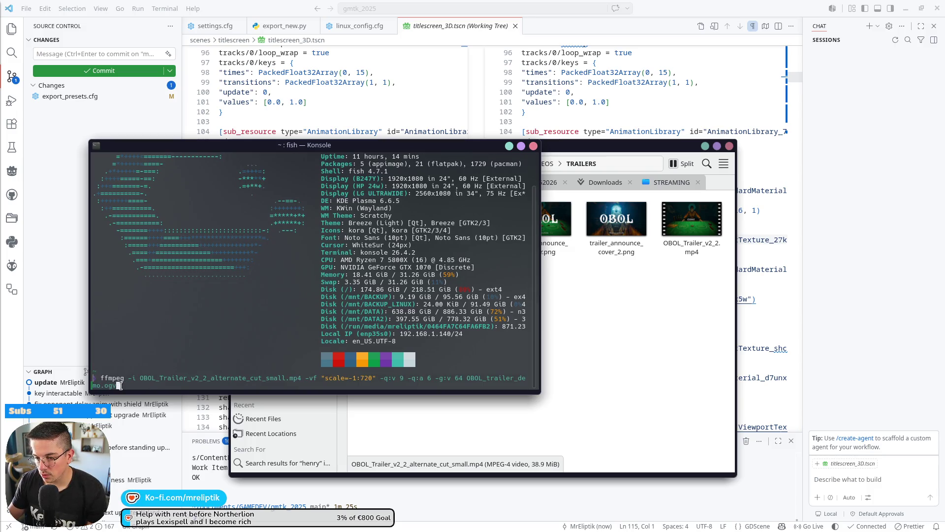
right_click(119, 386)
left_click(179, 281)
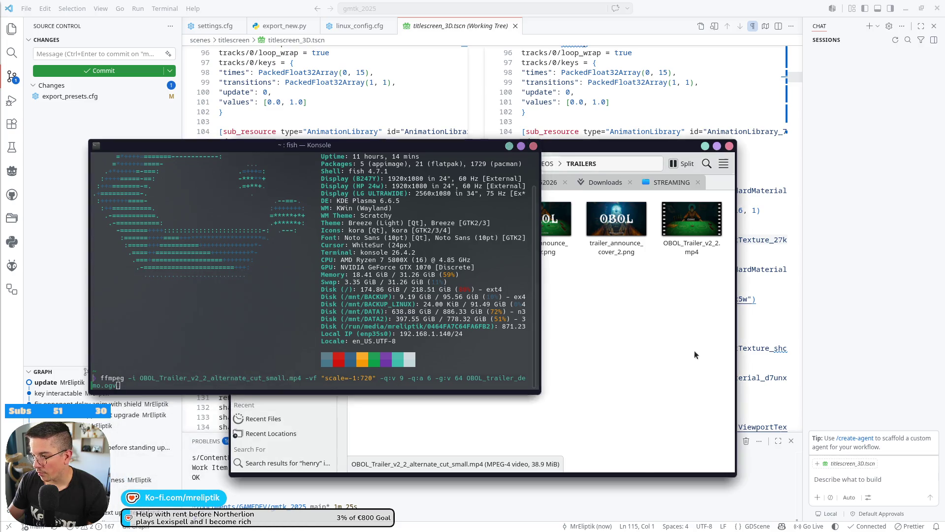
right_click(494, 317)
left_click(460, 368)
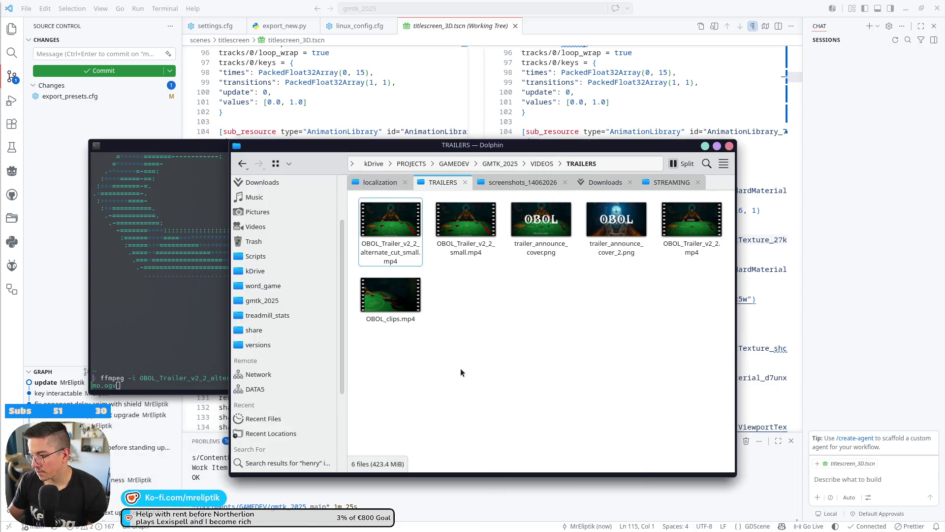
right_click(486, 334)
left_click(166, 380)
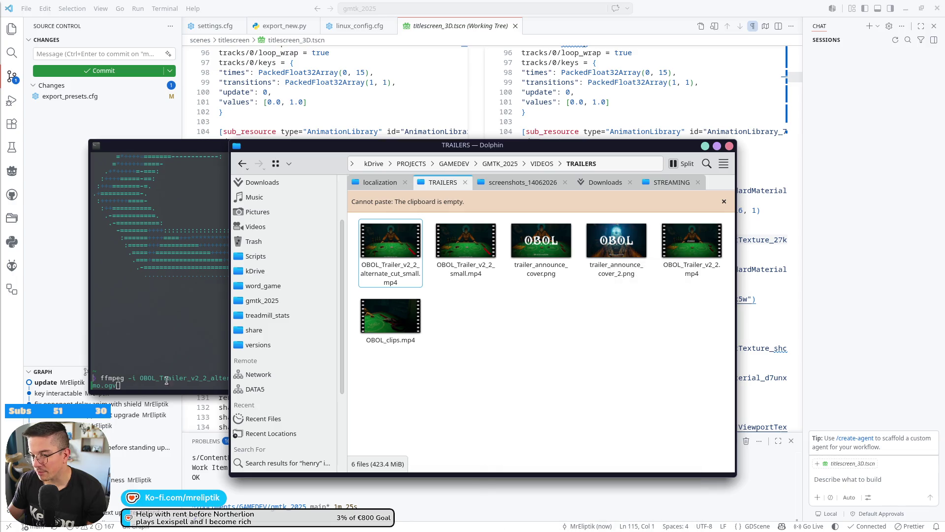
left_click(167, 380)
right_click(101, 382)
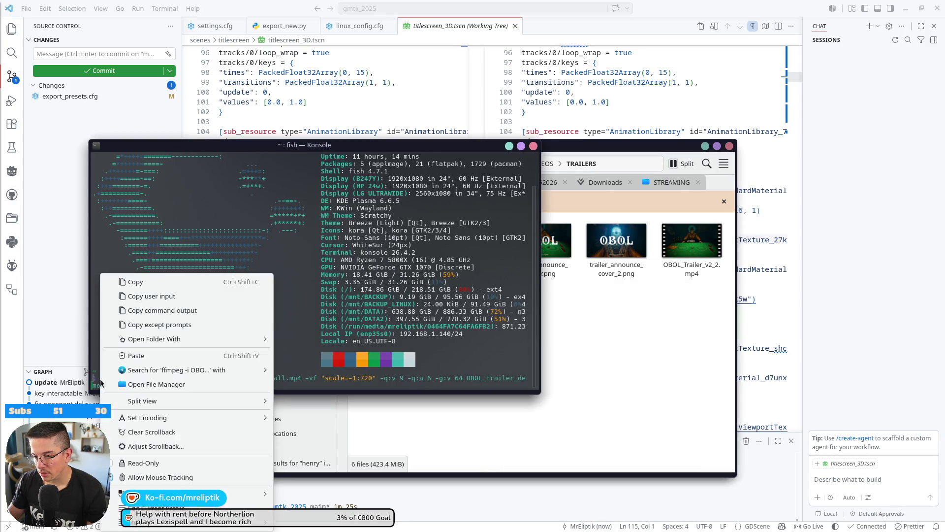
left_click(183, 310)
Create convert_to_ogv.txt in TRAILERS, open it in VS Code, and paste the ffmpeg command
left_click(595, 338)
right_click(594, 338)
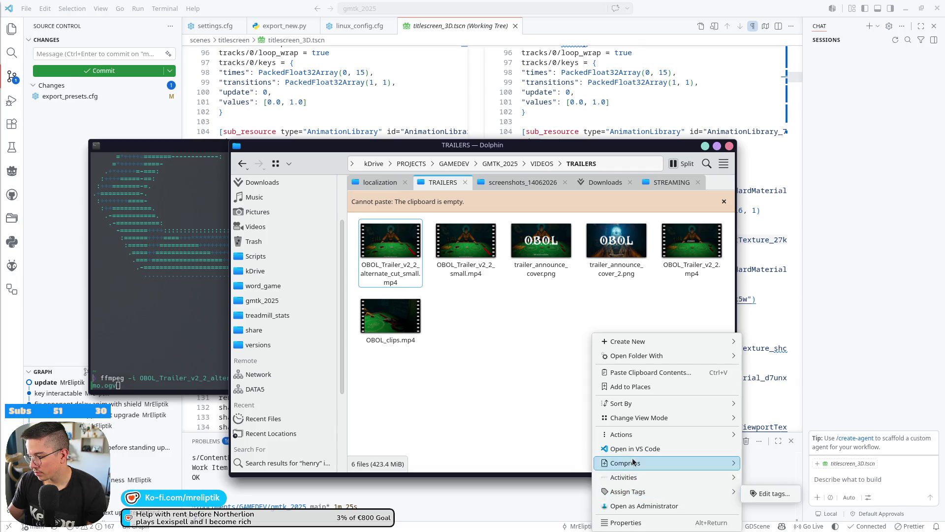
mouse_move(625, 342)
left_click(650, 372)
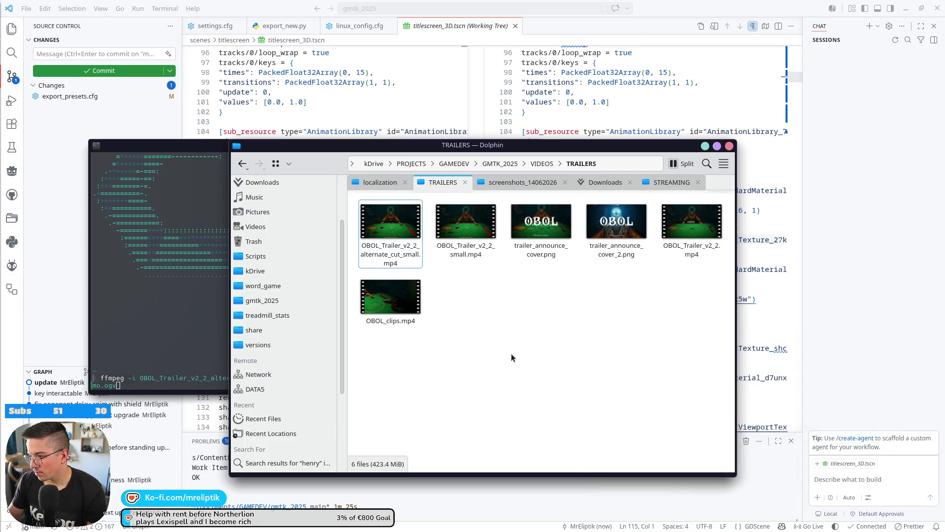
right_click(496, 350)
mouse_move(612, 363)
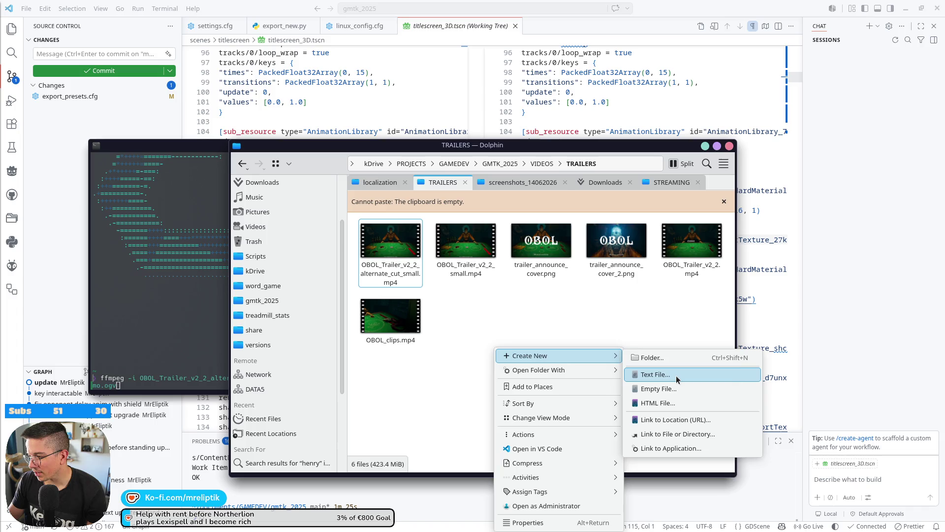
left_click(640, 374)
type("convert_to")
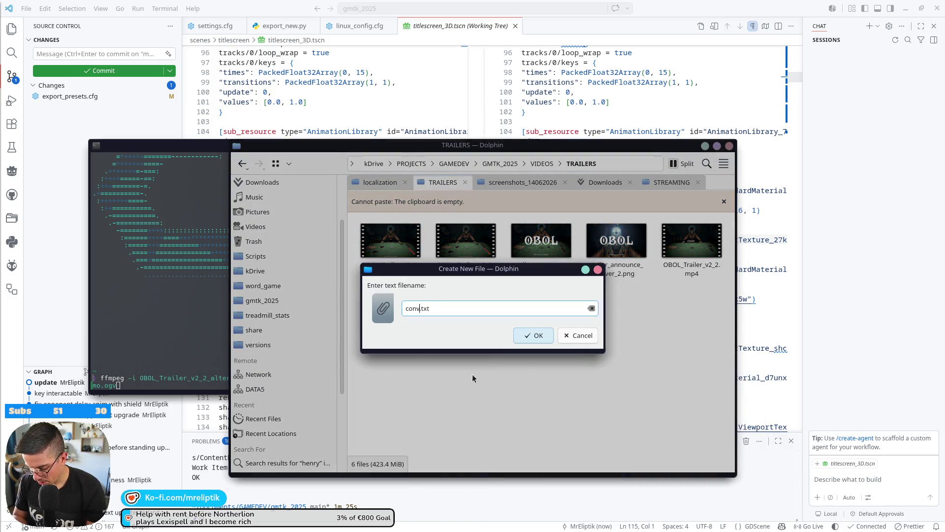
type("_ogv")
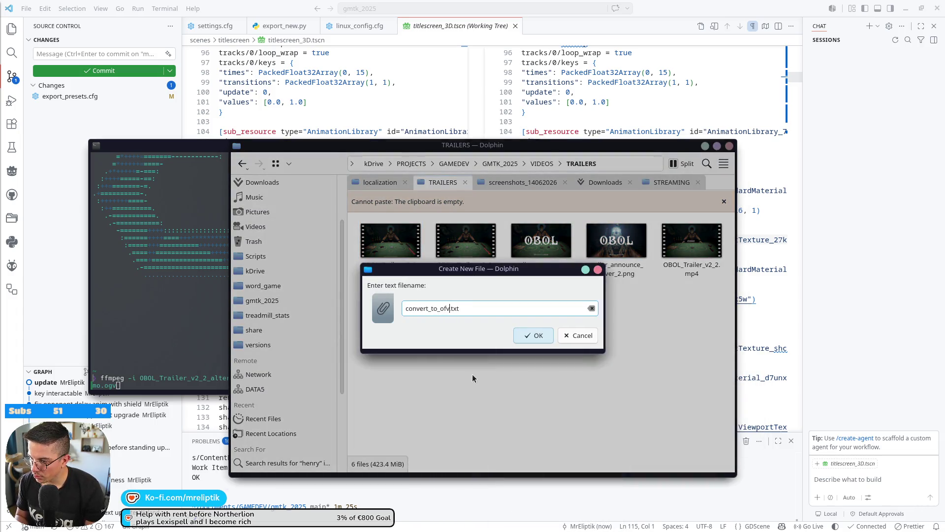
key("Return")
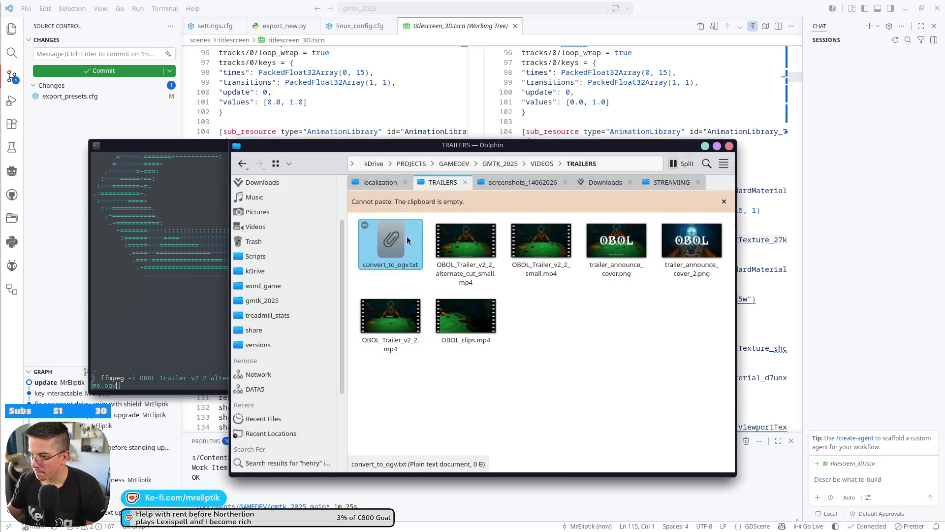
double_click(405, 259)
type("ffmpeg -i OBOL_Trailer_v2_2_alternate_cut_small.mp4 -vf \"scale=-1:720\" -q:v 9 -q:a 6 -g:v 64 OBOL_trailer_demo.ogv")
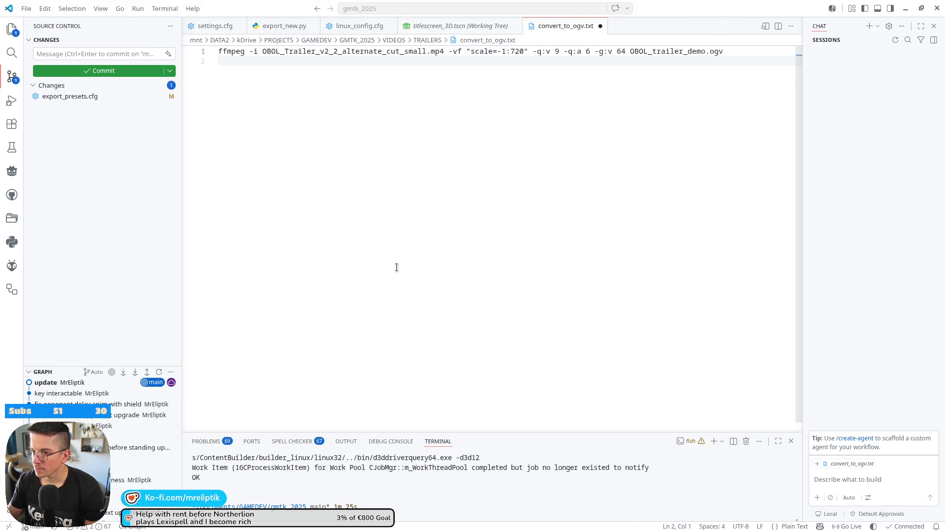
Save and close convert_to_ogv.txt, close the terminal, minimize VS Code, and move TRAILERS right
key("ctrl+s")
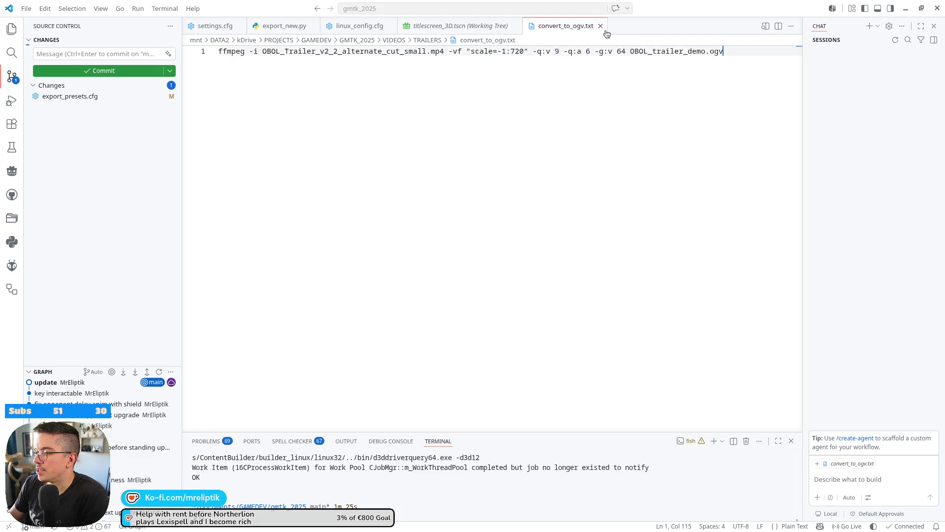
left_click(601, 27)
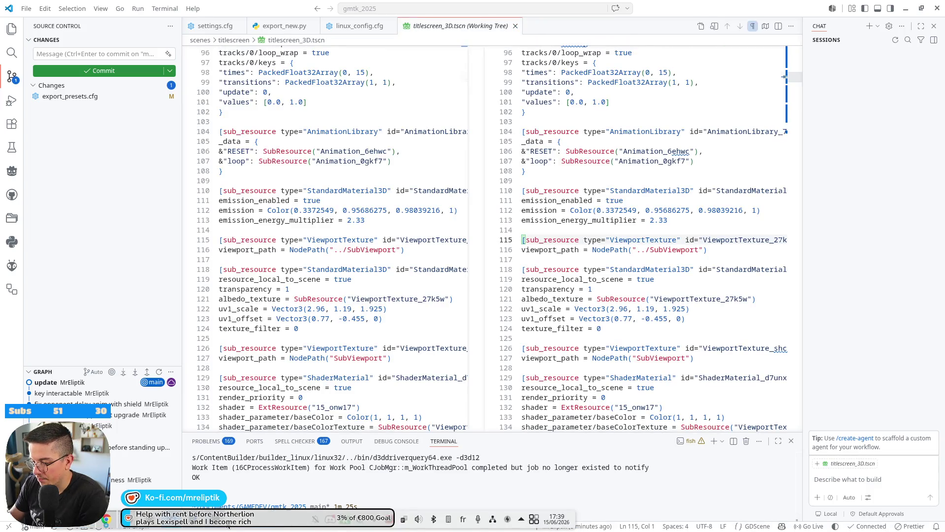
key("ctrl+alt+t")
left_click(535, 147)
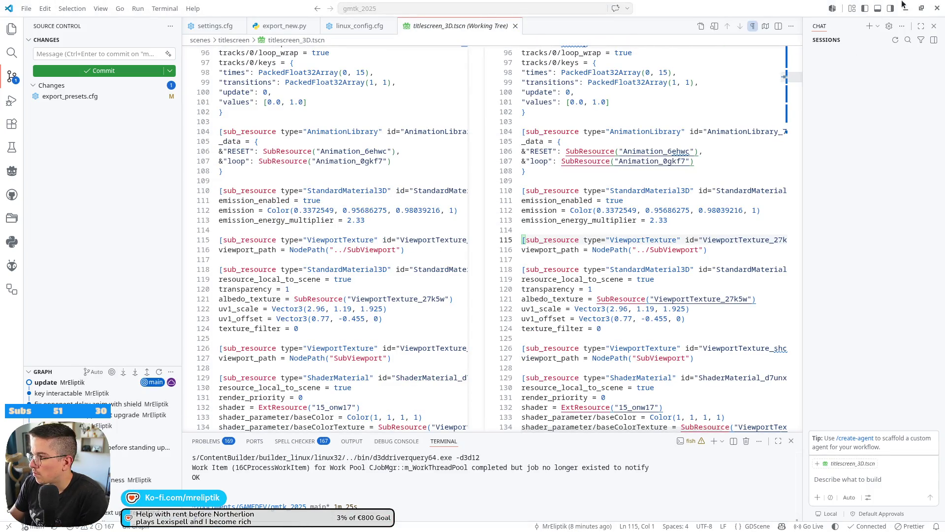
left_click(905, 8)
left_click_drag(654, 147, 941, 137)
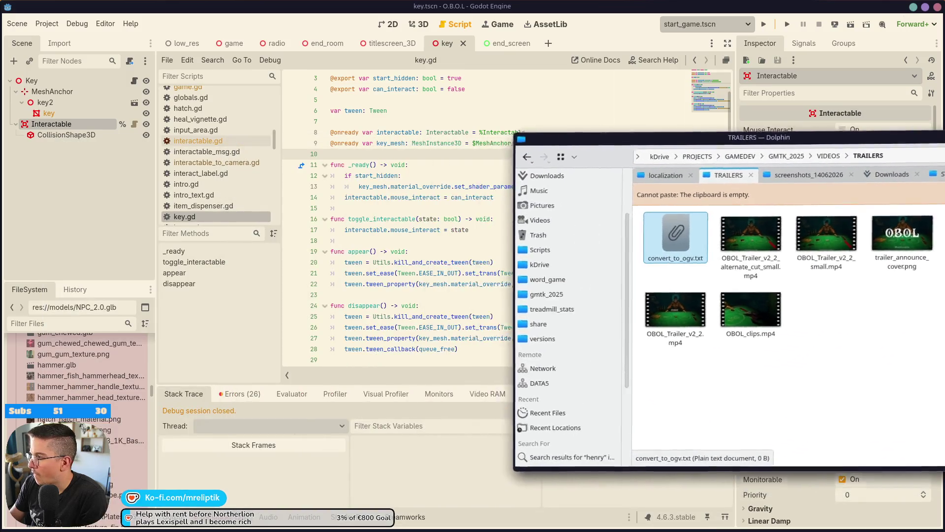
Close the key, end_screen, titlescreen_3D, end_room and radio scene tabs, leaving game in 3D view
key("alt+Tab")
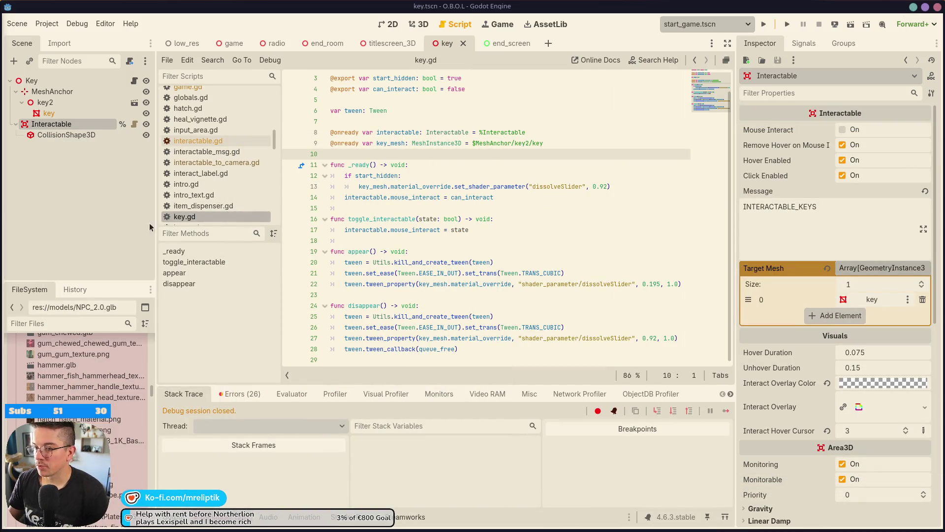
left_click(463, 44)
middle_click(450, 45)
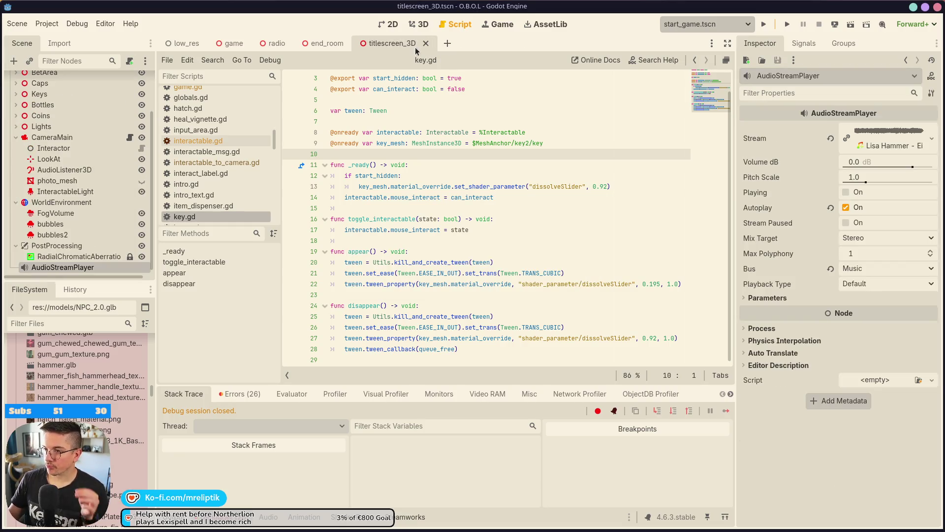
left_click(420, 25)
middle_click(366, 44)
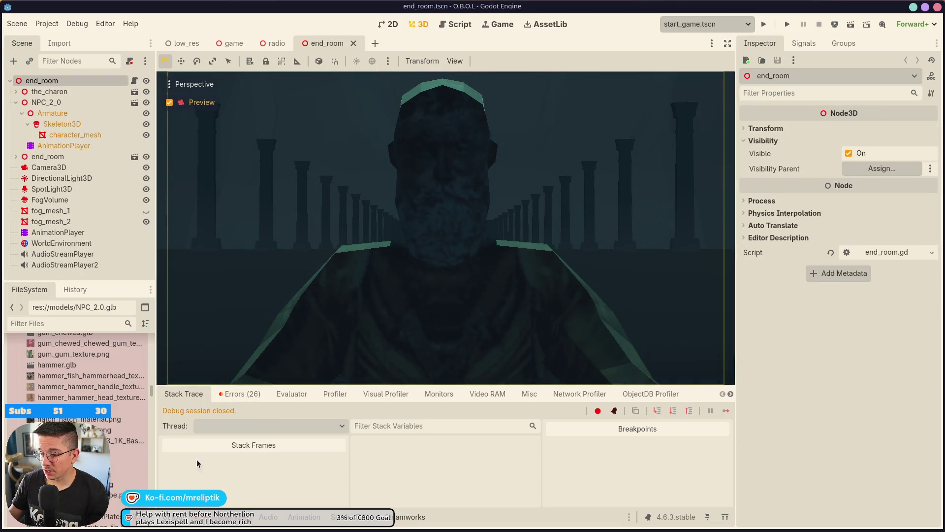
middle_click(319, 42)
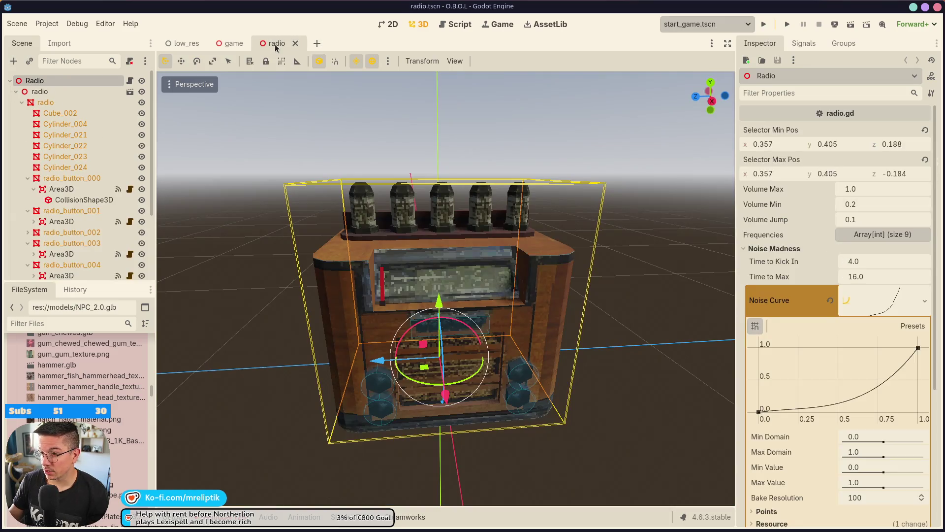
middle_click(275, 45)
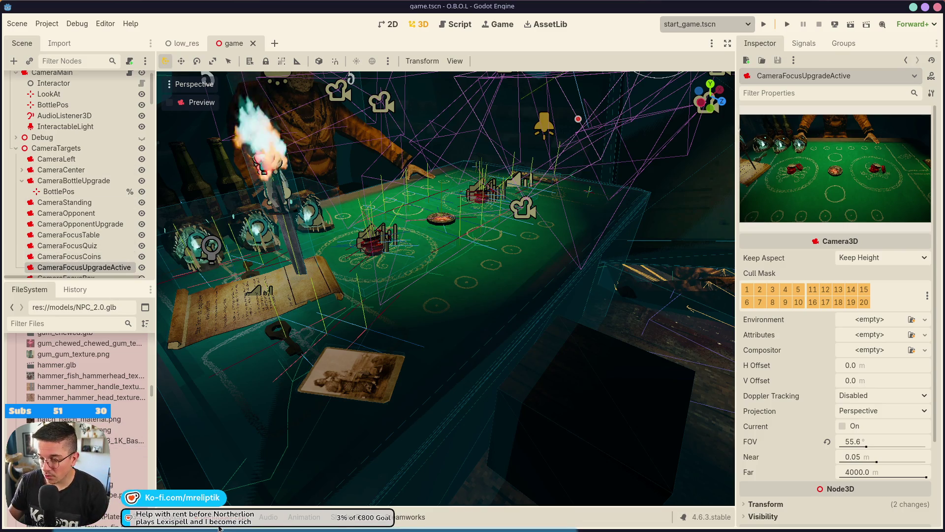
Collapse the table_normal and Room branches in the Scene tree
scroll(79, 202, "down", 10)
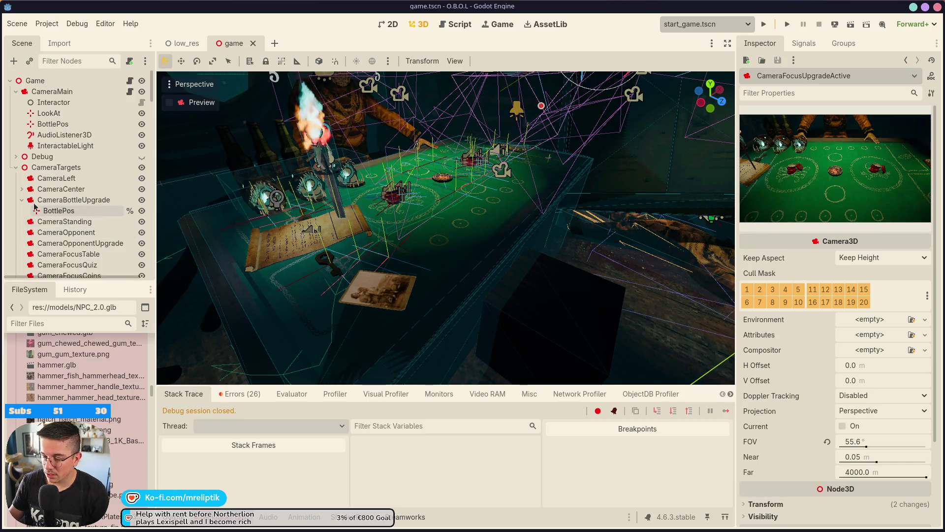
scroll(79, 202, "down", 2)
scroll(78, 202, "up", 5)
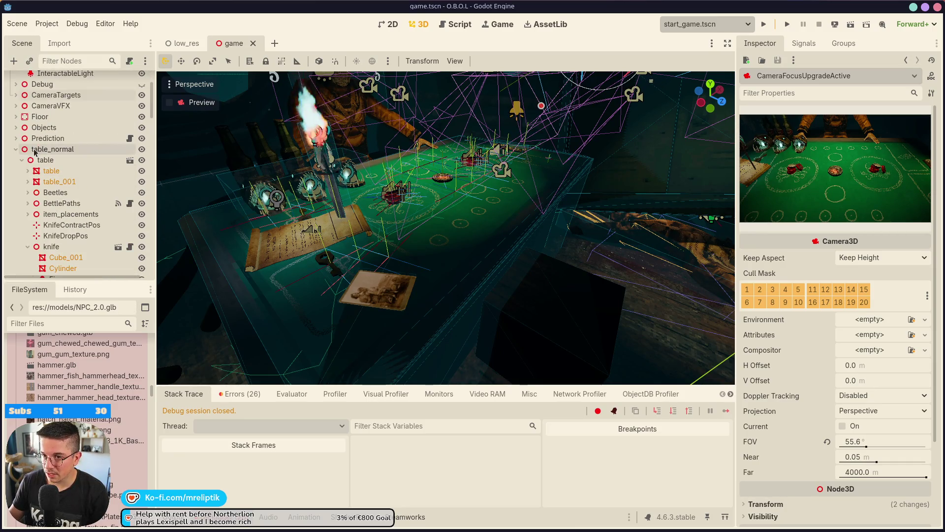
left_click(15, 149)
scroll(76, 219, "down", 3)
scroll(74, 221, "up", 3)
scroll(68, 222, "down", 8)
scroll(68, 223, "down", 3)
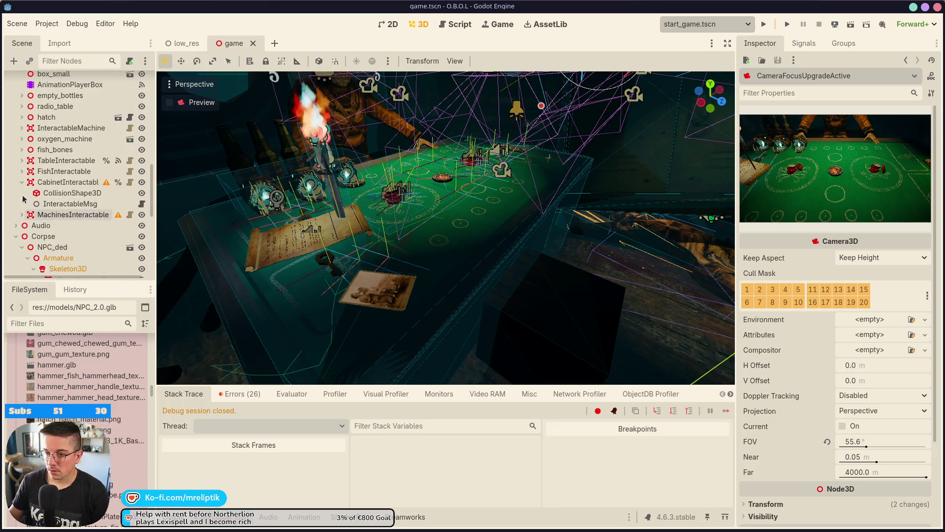
scroll(20, 236, "up", 3)
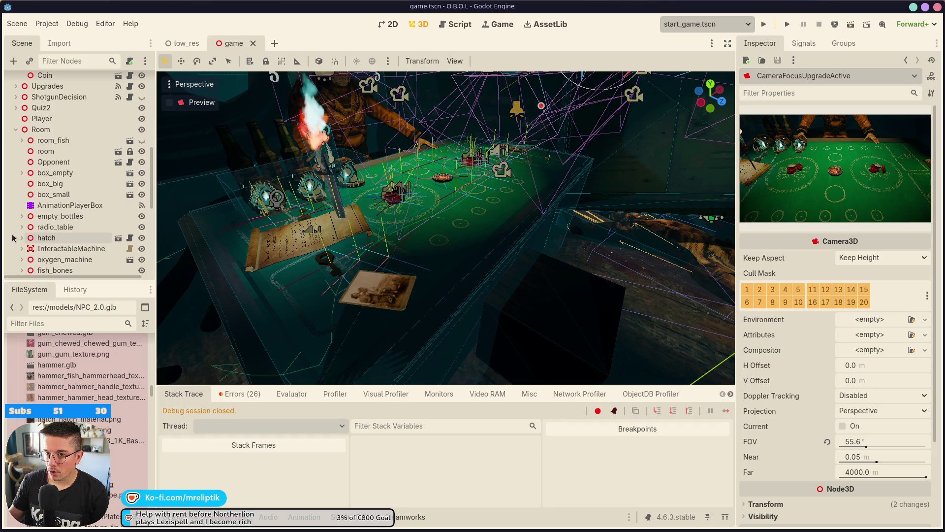
left_click(15, 118)
Expand Lights and set SpotLightTable to Access as Unique Name
scroll(82, 216, "up", 2)
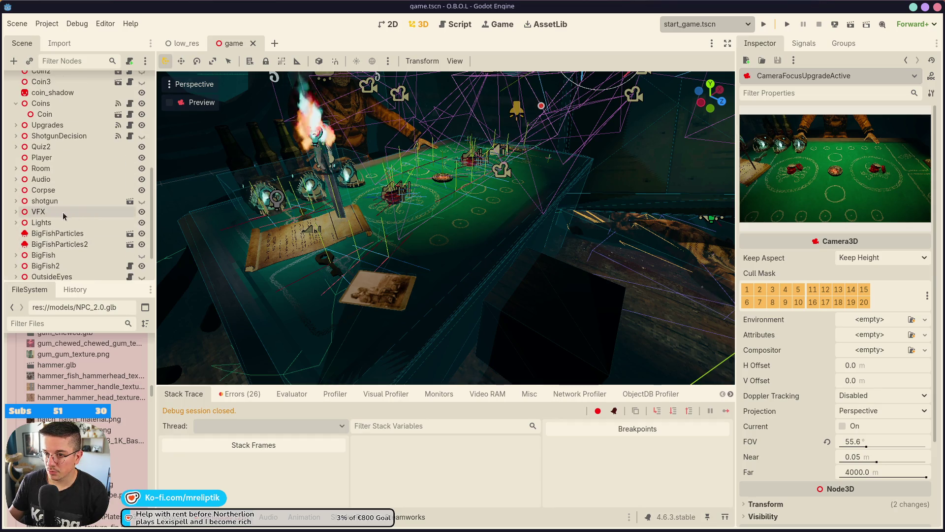
left_click(12, 224)
scroll(44, 211, "down", 3)
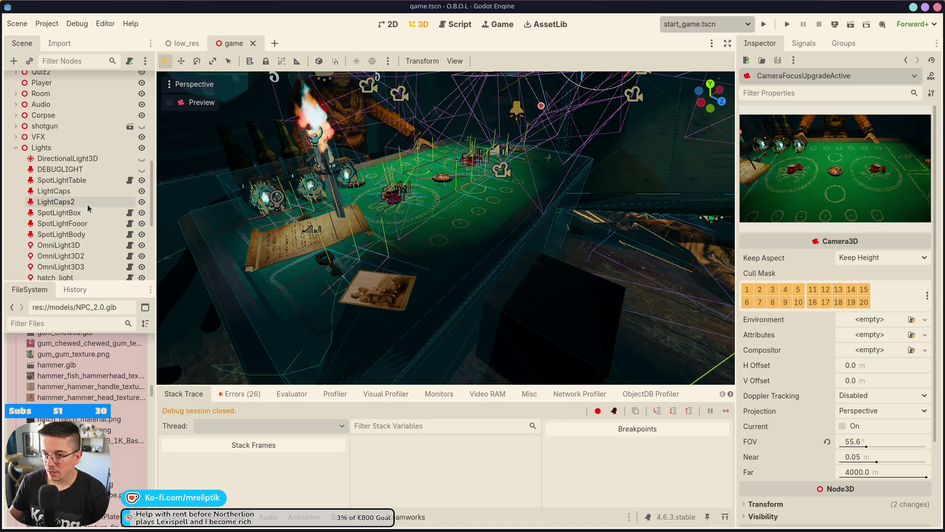
right_click(83, 183)
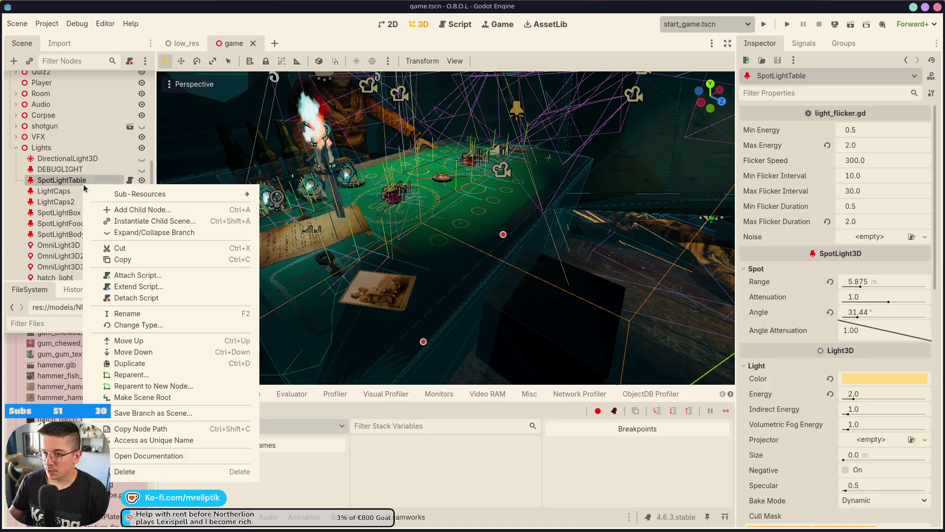
left_click(141, 439)
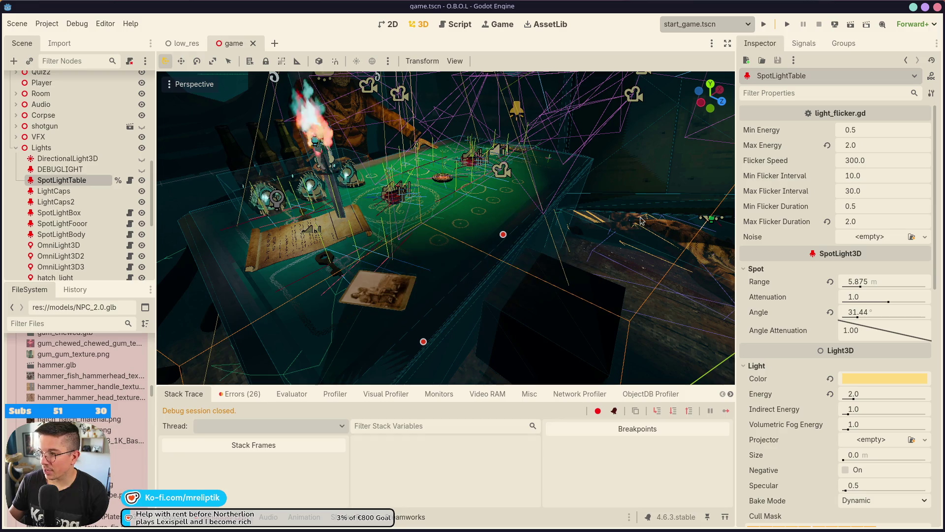
scroll(78, 123, "up", 5)
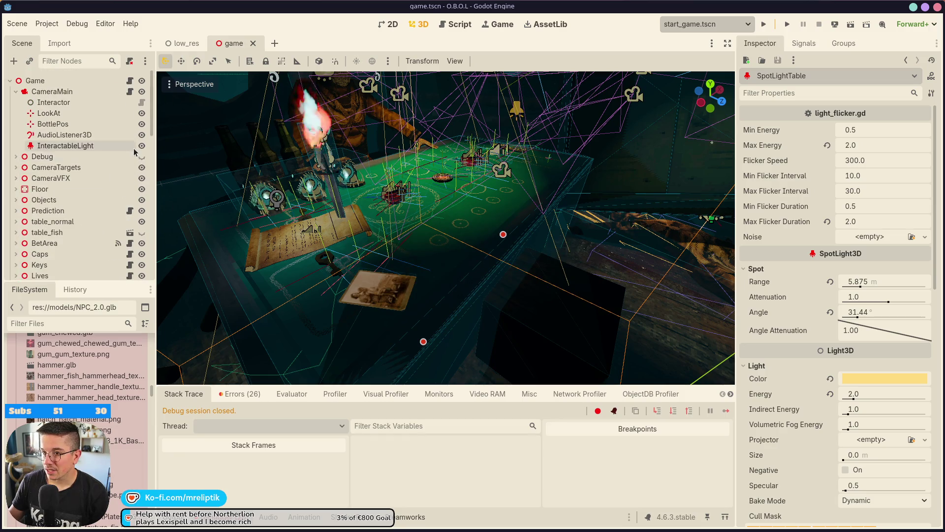
Open game.gd and widen the code area by hiding the output panel and script lists
left_click(129, 80)
left_click_drag(729, 273, 729, 73)
left_click(197, 516)
left_click(197, 516)
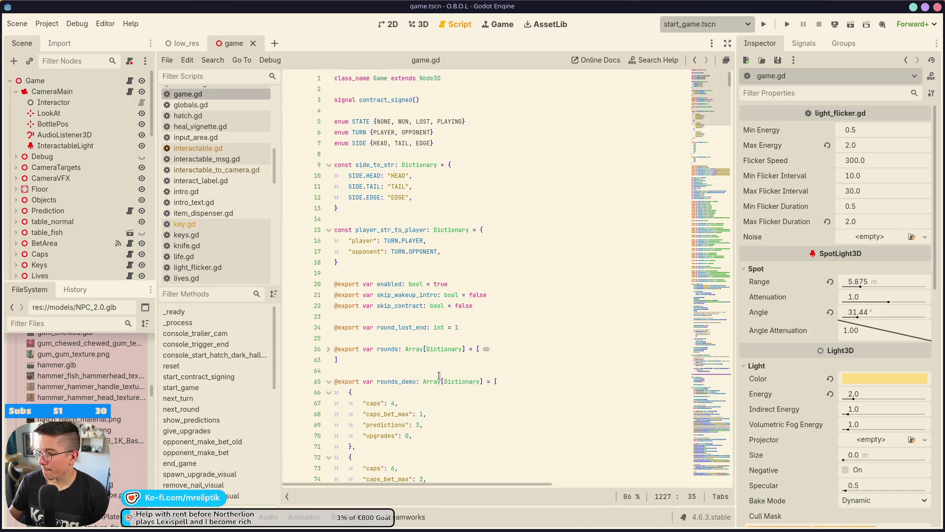
left_click_drag(736, 281, 798, 278)
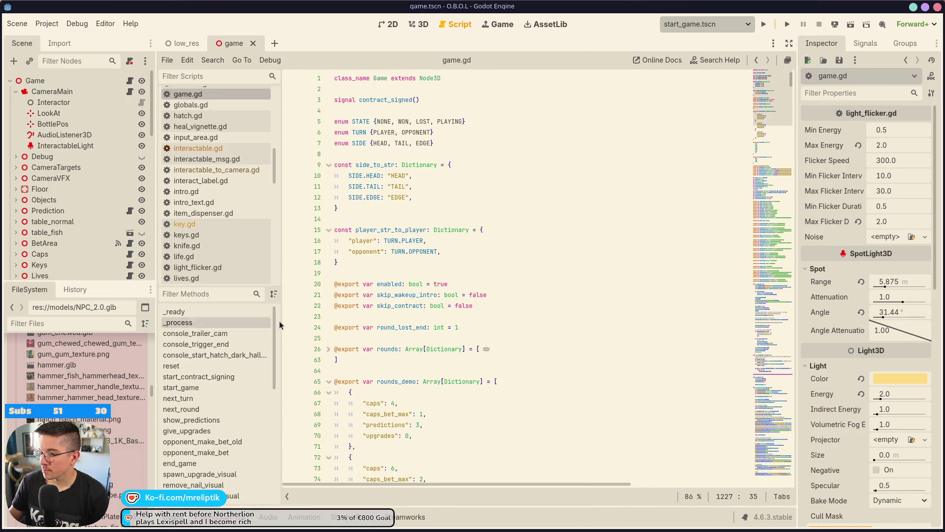
left_click(287, 496)
scroll(387, 316, "down", 20)
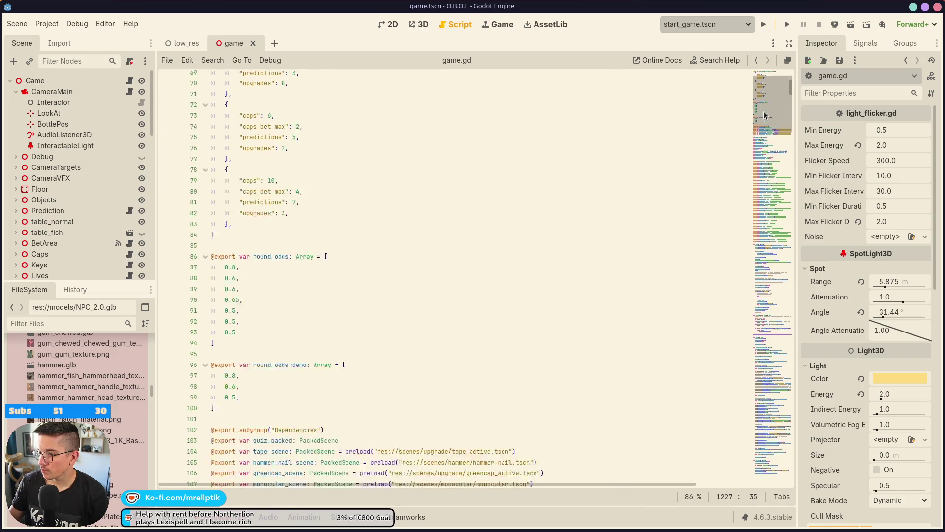
Lower the volume and insert a new line after the table_fish declaration in game.gd
left_click(328, 355)
scroll(276, 358, "down", 5)
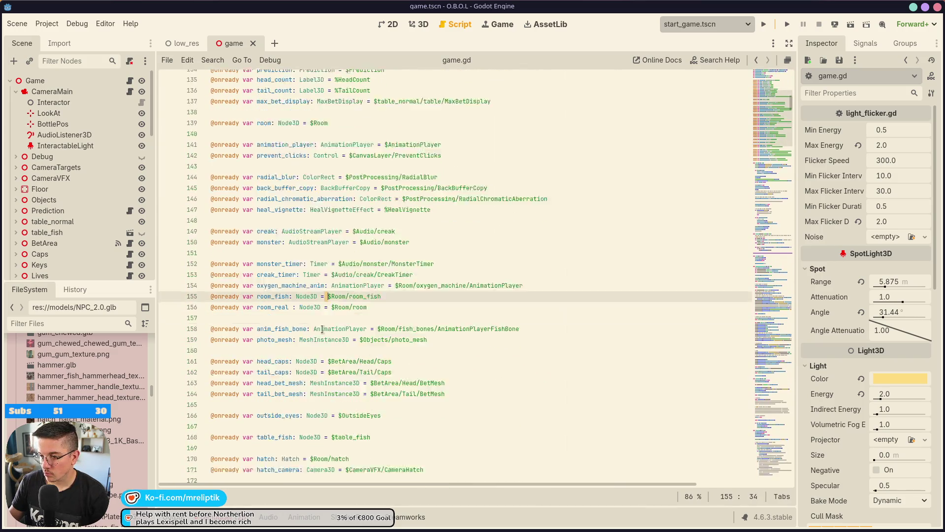
key("XF86AudioLowerVolume")
left_click(394, 298)
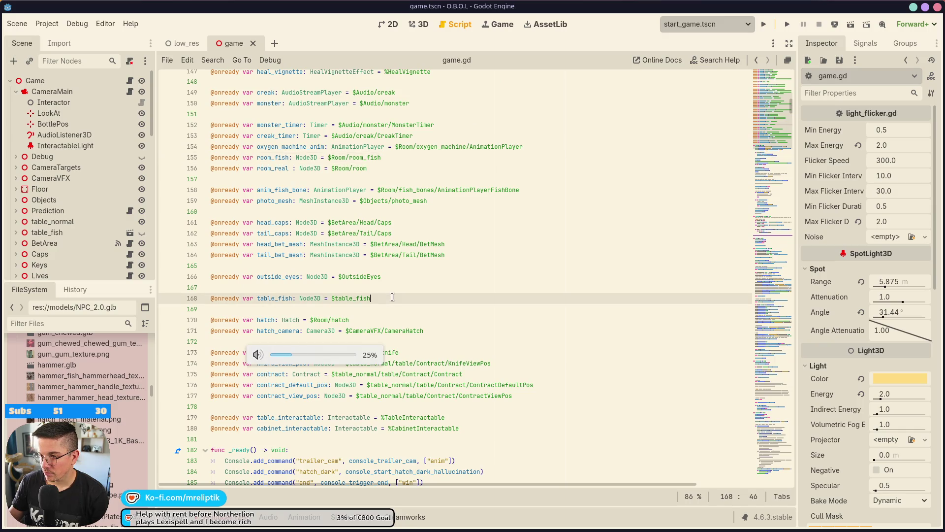
scroll(393, 293, "up", 10)
scroll(394, 295, "down", 10)
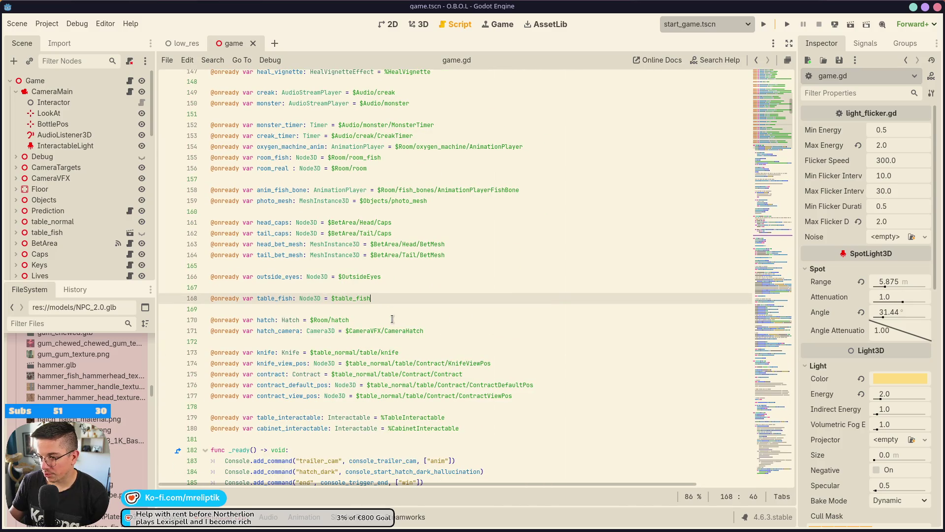
key("Return")
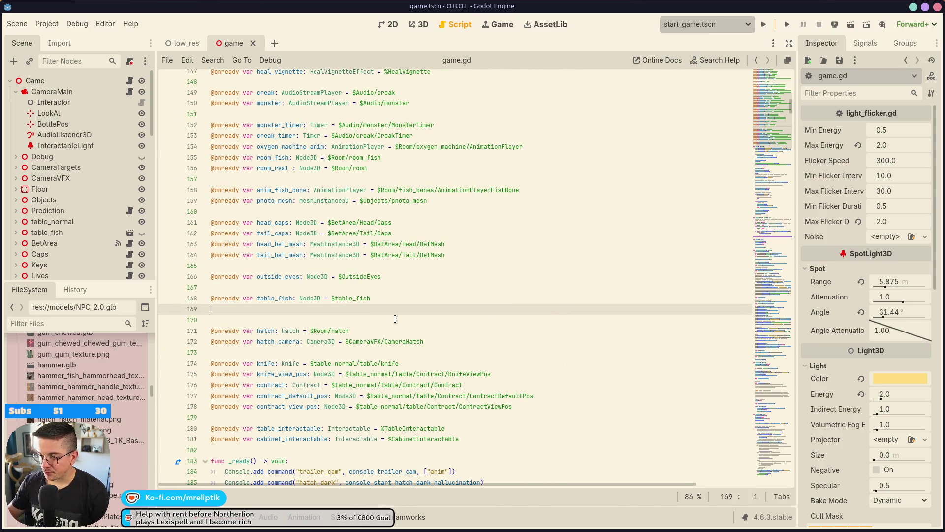
Drag in SpotLightTable as spot_light_table: SpotLight3D = %SpotLightTable, save, then open light_flicker.gd
scroll(98, 217, "down", 10)
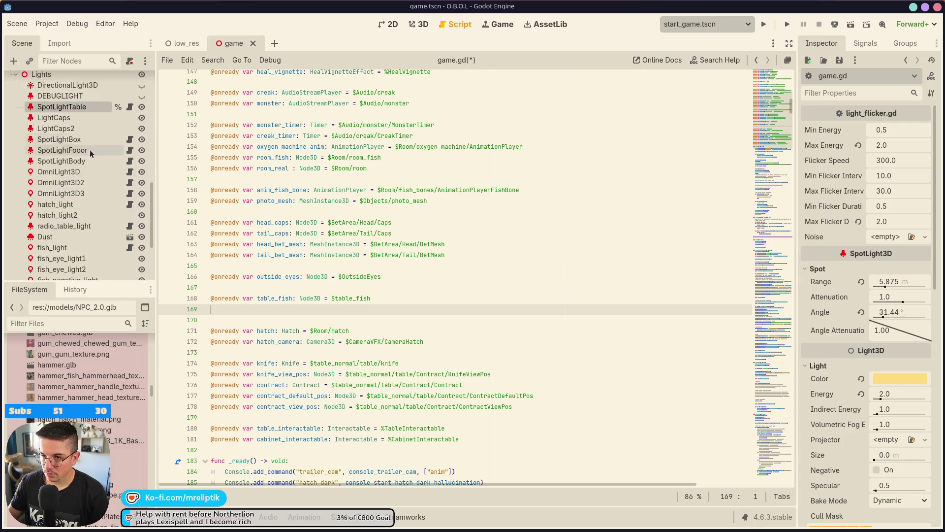
scroll(90, 149, "up", 1)
mouse_move(83, 132)
left_mouse_down()
mouse_move(236, 259)
mouse_move(291, 318)
mouse_move(276, 315)
left_mouse_up()
key("BackSpace")
key("ctrl+s")
double_click(289, 308)
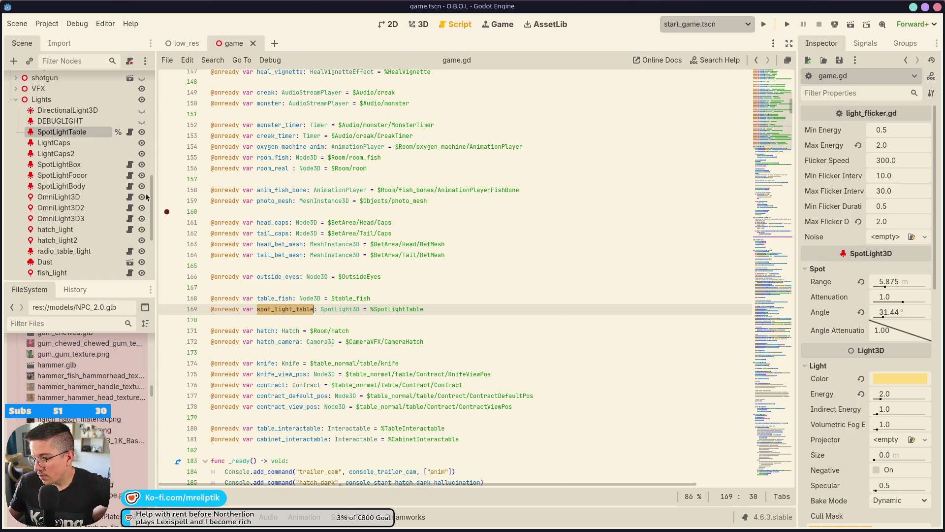
left_click(130, 132)
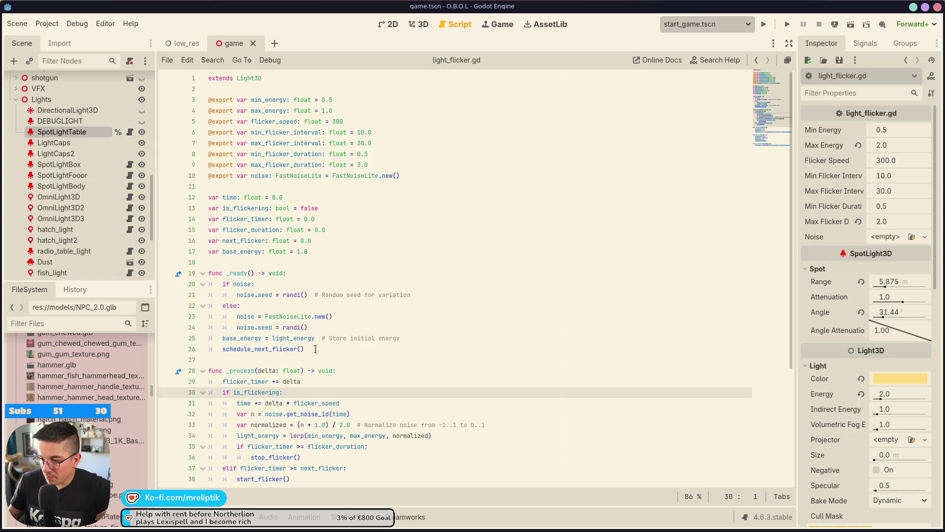
scroll(315, 349, "down", 2)
double_click(264, 370)
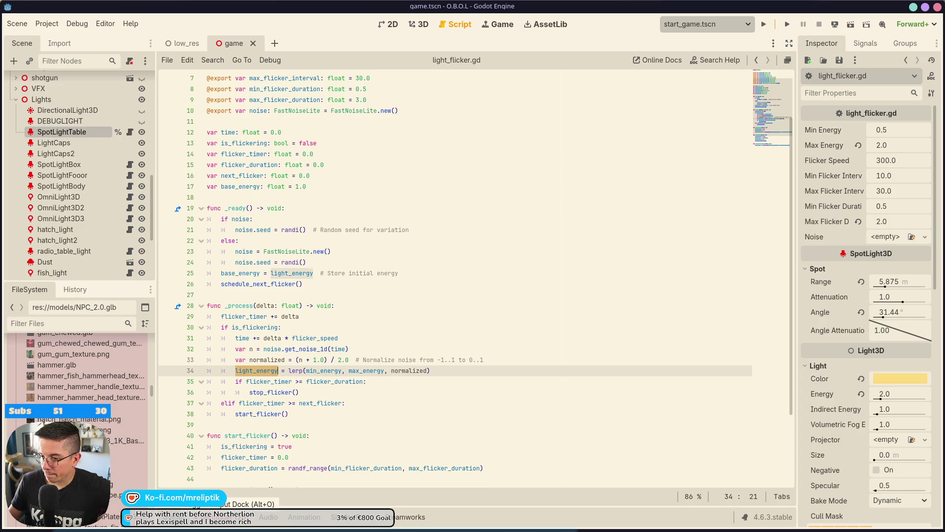
double_click(238, 274)
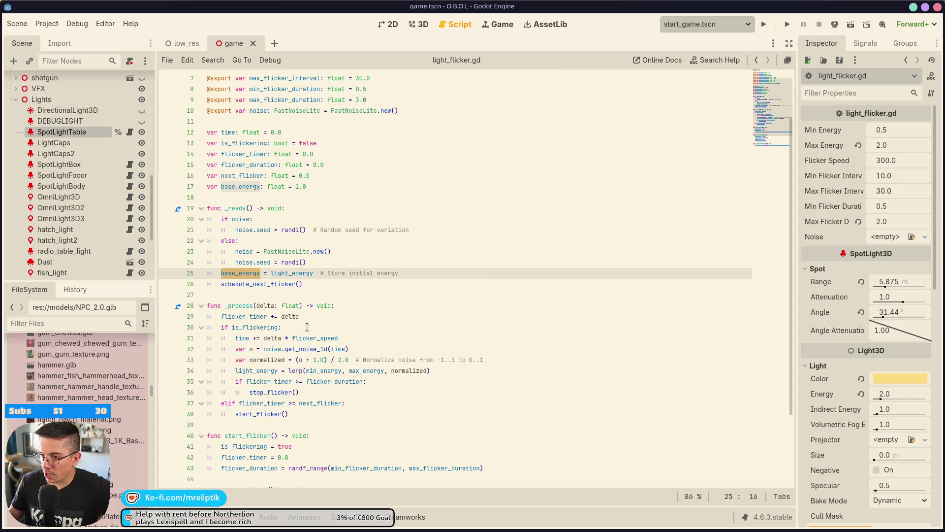
scroll(330, 344, "down", 3)
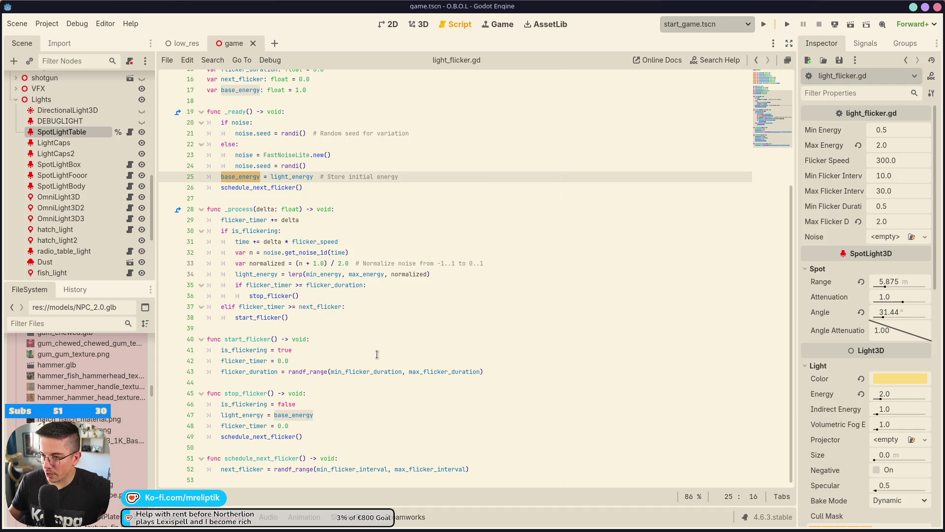
scroll(377, 353, "up", 3)
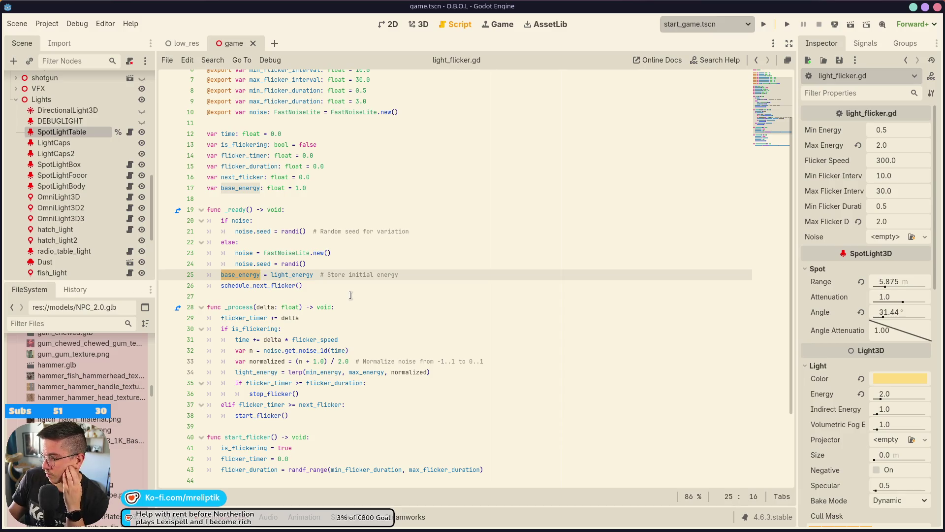
scroll(350, 292, "up", 3)
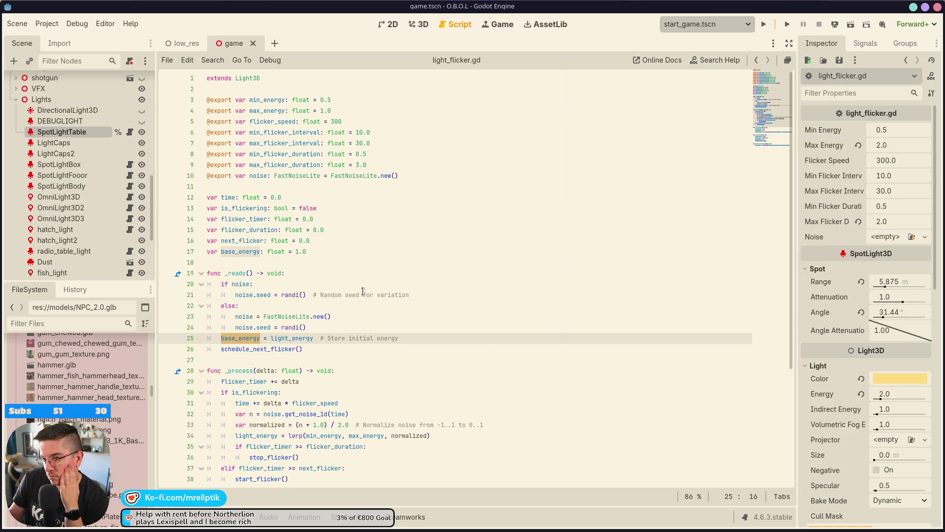
scroll(358, 294, "down", 3)
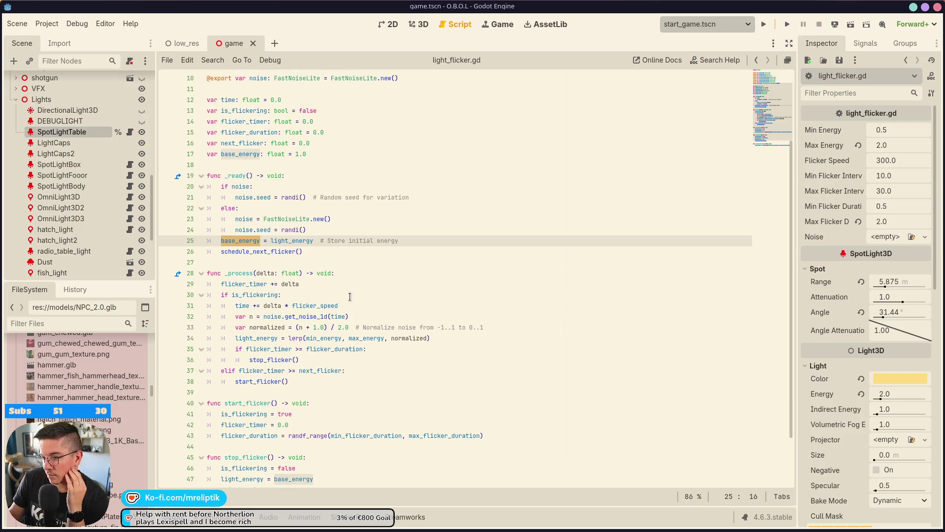
double_click(268, 252)
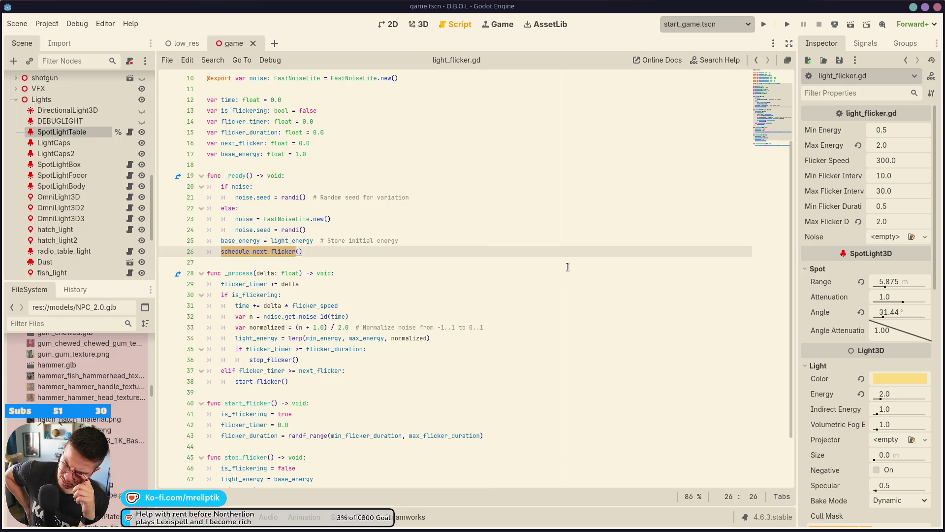
Leave light_flicker.gd and return to the 3D view of the game table scene
mouse_move(134, 507)
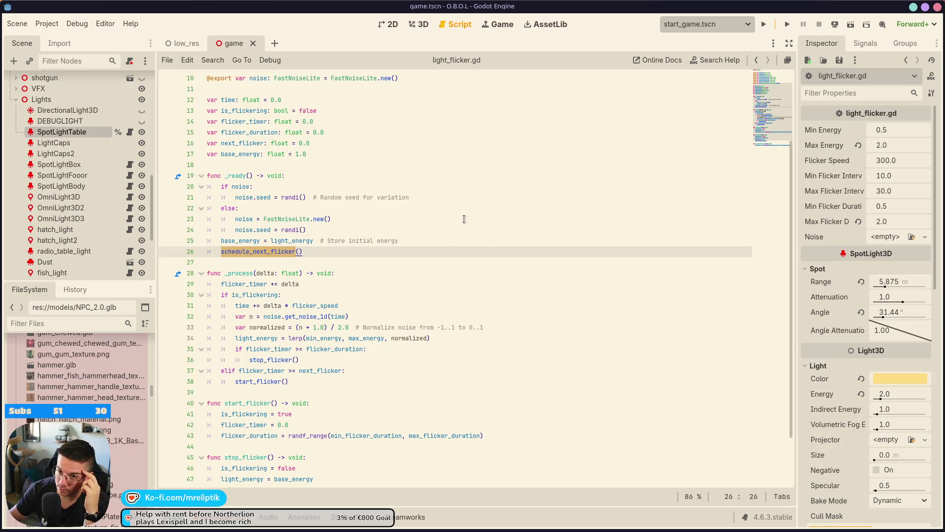
left_click(418, 25)
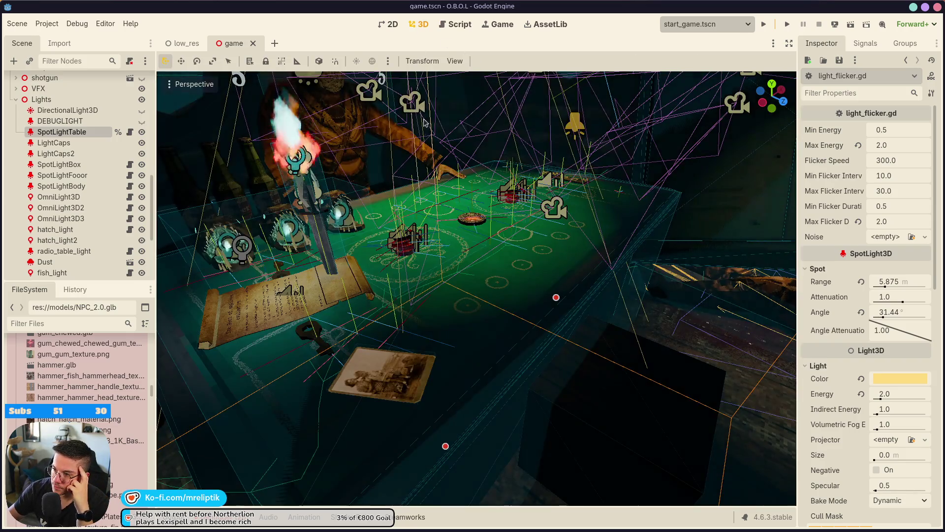
Toggle SpotLightTable on and off to compare, leave it off, and run the O.B.O.L debug build
scroll(531, 310, "down", 3)
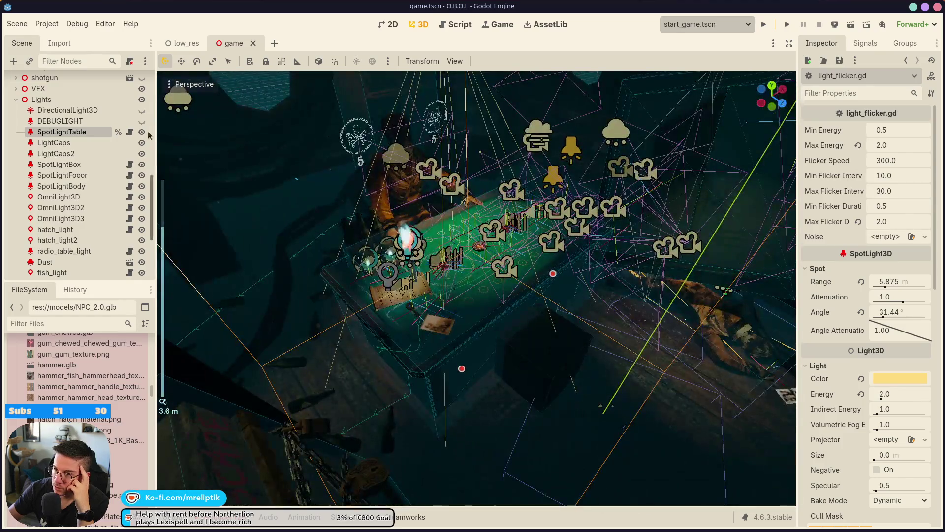
left_click(141, 132)
left_click(142, 132)
left_click(142, 132)
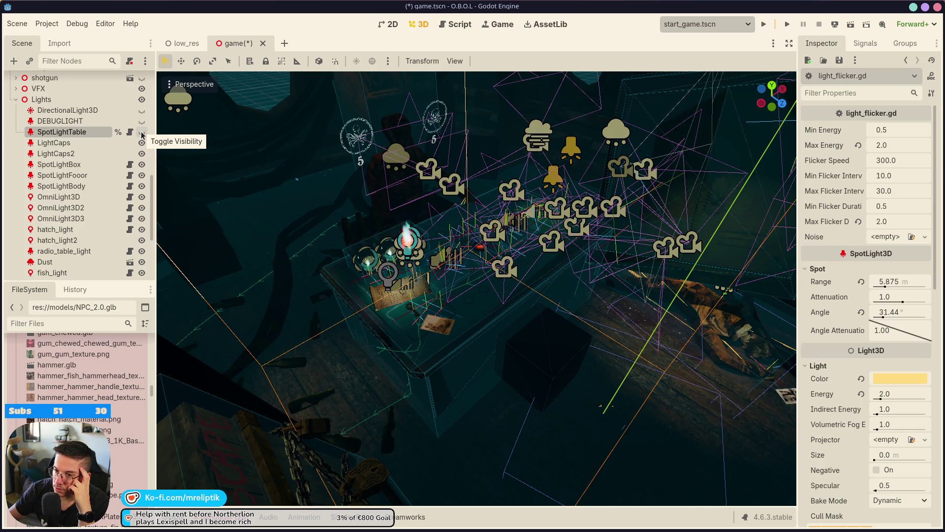
left_click(142, 132)
left_click(142, 133)
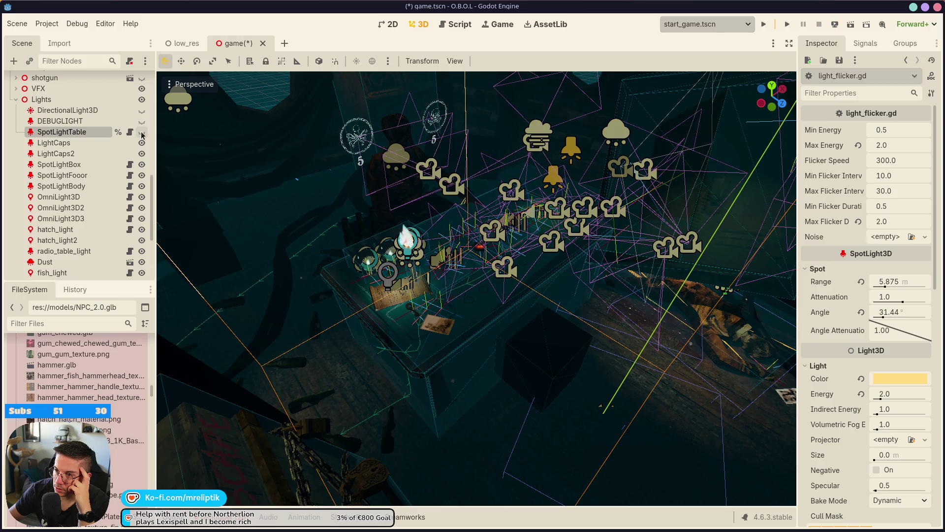
left_click(764, 24)
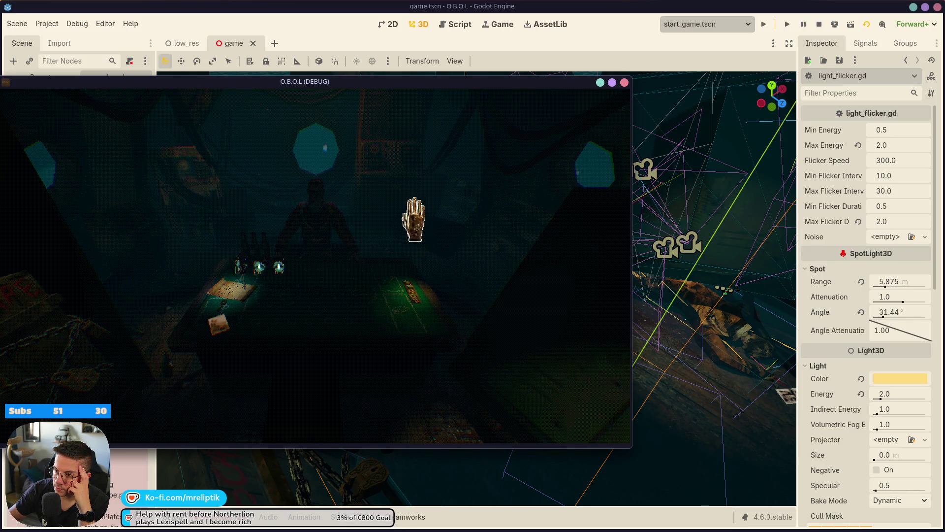
Move the game window aside, compare the table with SpotLightTable on and off, then hide it
left_click_drag(348, 82, 944, 98)
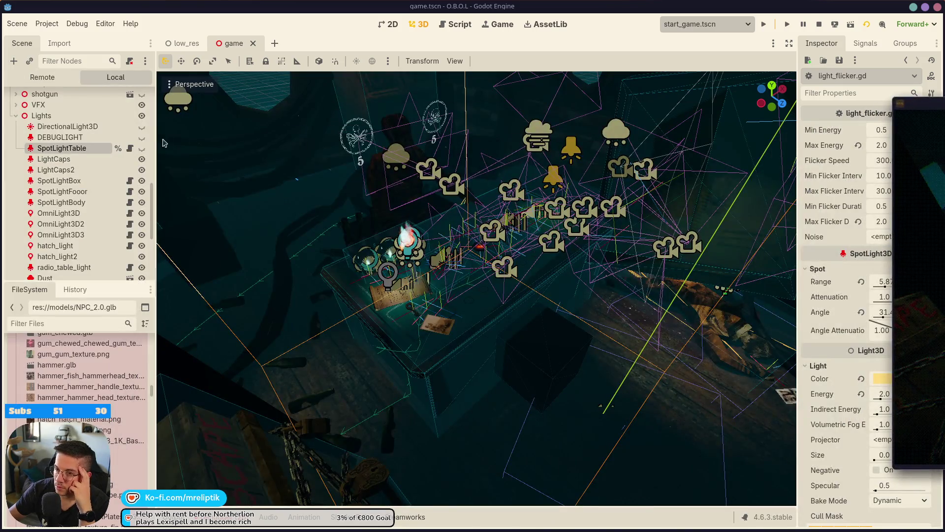
left_click(142, 148)
left_click(145, 151)
left_click(145, 150)
left_click(146, 151)
Duplicate SpotLightTable, rename the copy SpotLightTableStanding, and make it visible
key("ctrl+d")
key("ctrl+s")
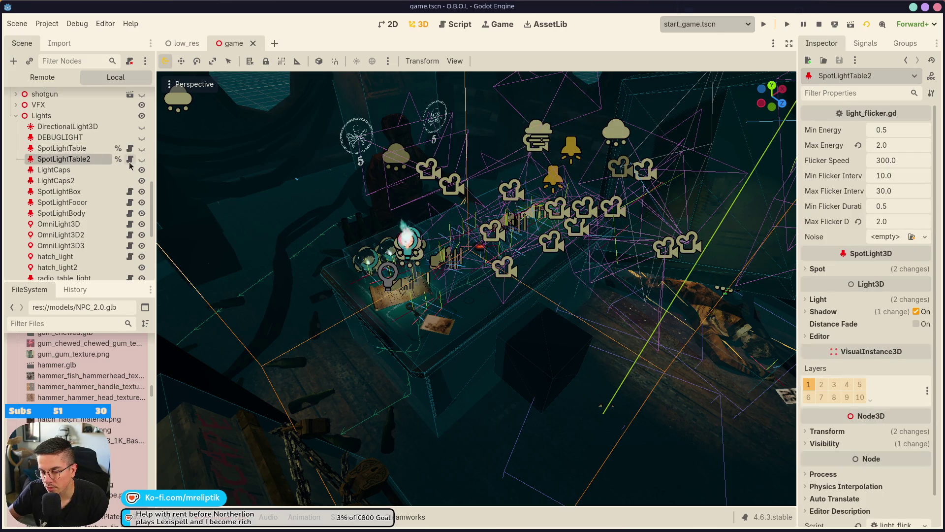
double_click(101, 159)
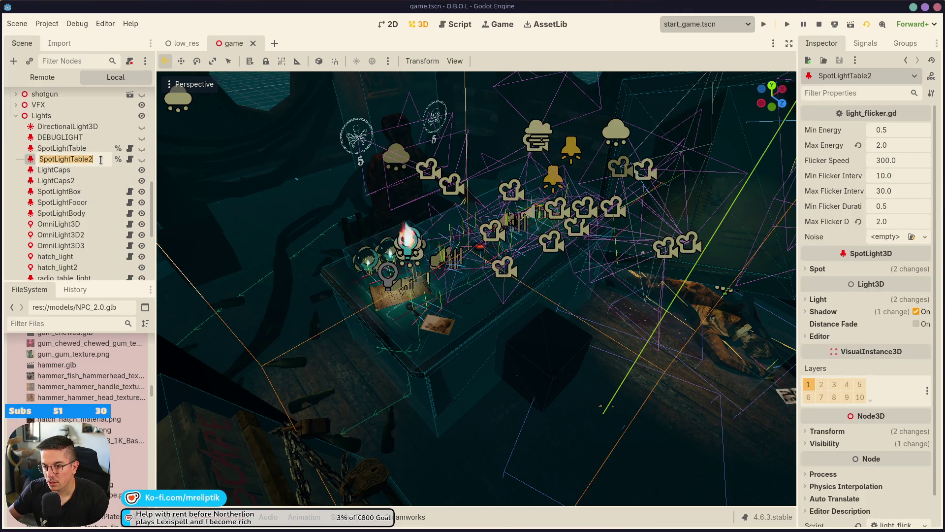
type("S")
key("BackSpace")
type("Standing")
key("Return")
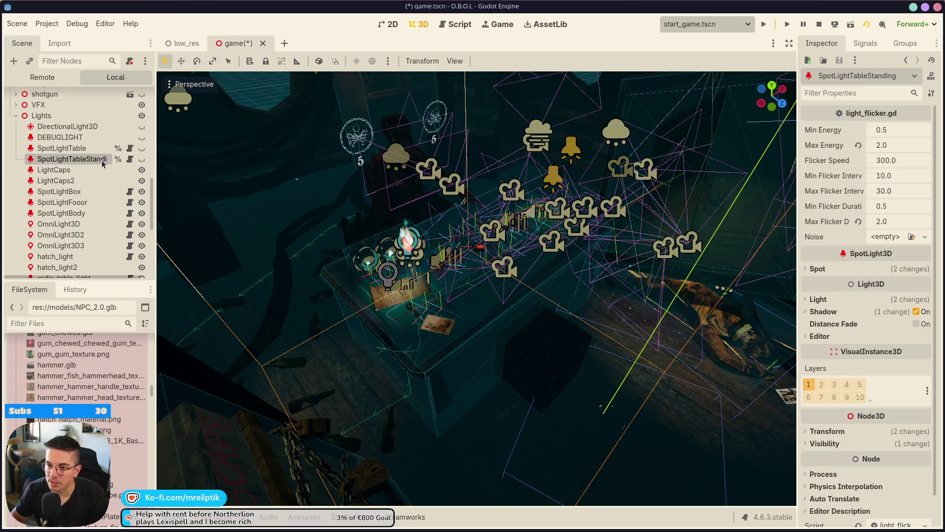
left_click(142, 158)
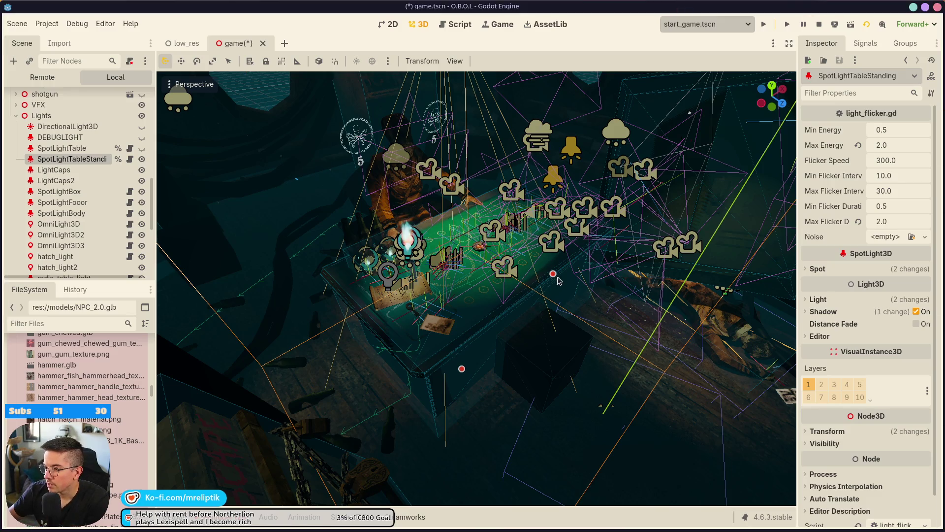
Narrow SpotLightTableStanding's cone to 22.36°, shift it right, and set Max Energy to 1.25
left_click_drag(553, 275, 498, 276)
scroll(495, 221, "down", 3)
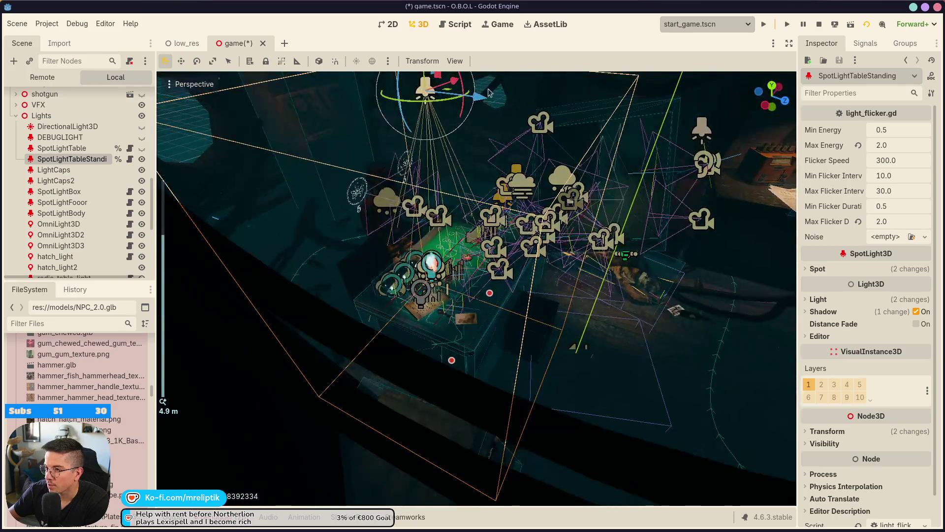
mouse_move(488, 111)
left_mouse_down()
mouse_move(534, 131)
mouse_move(504, 129)
left_mouse_up()
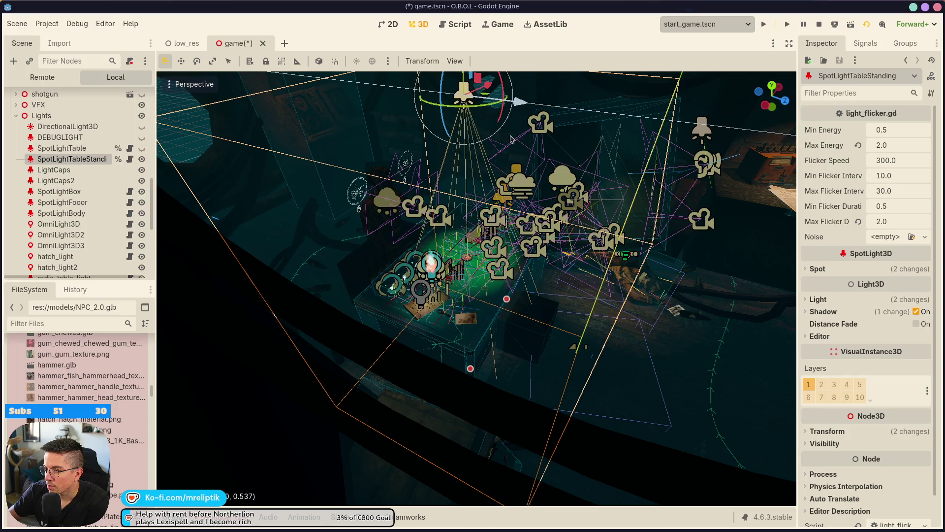
left_click(895, 148)
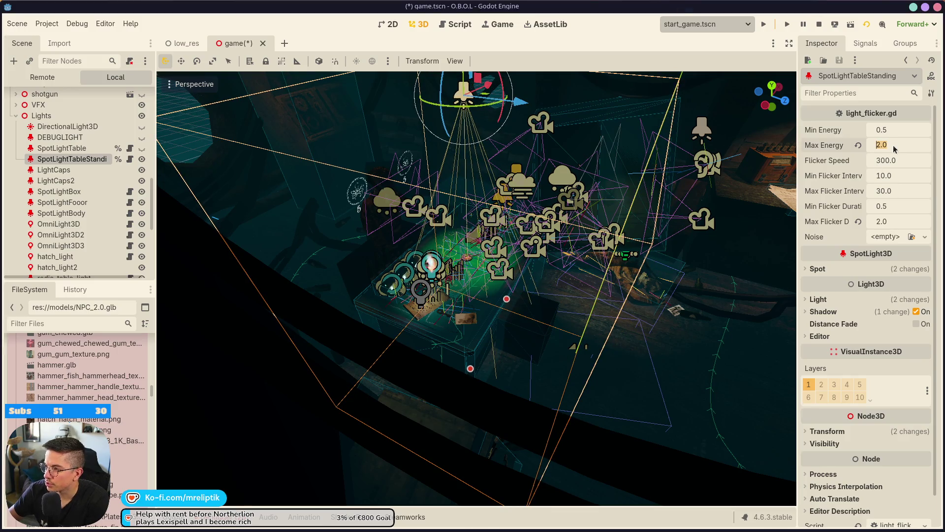
type("1.25")
key("ctrl+s")
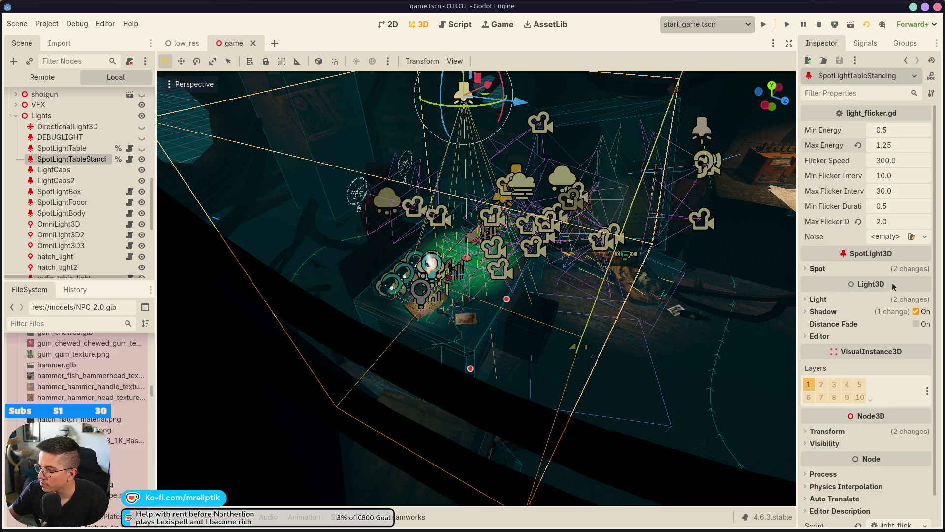
Set its Light Energy to 1.25, save, show the original table light instead, and run the game
left_click(911, 268)
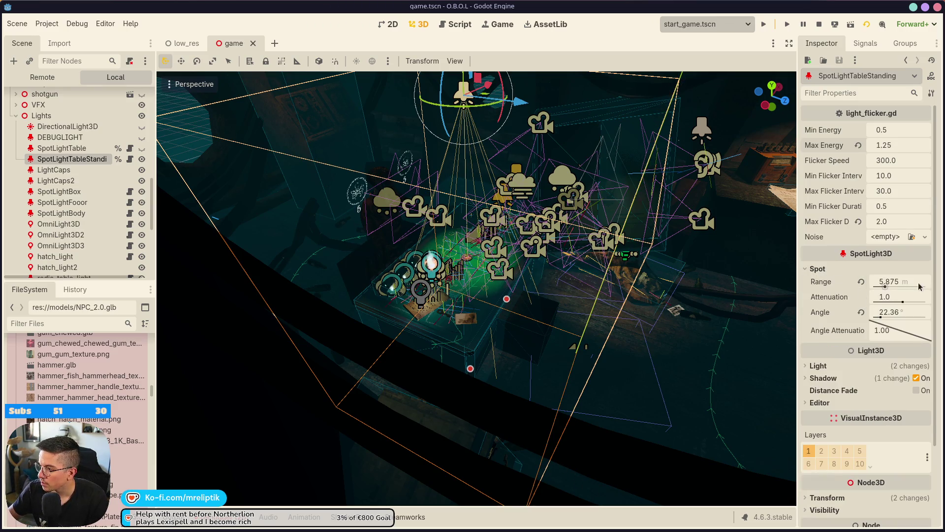
left_click(857, 365)
left_click(898, 393)
type("1.25")
key("Return")
key("ctrl+s")
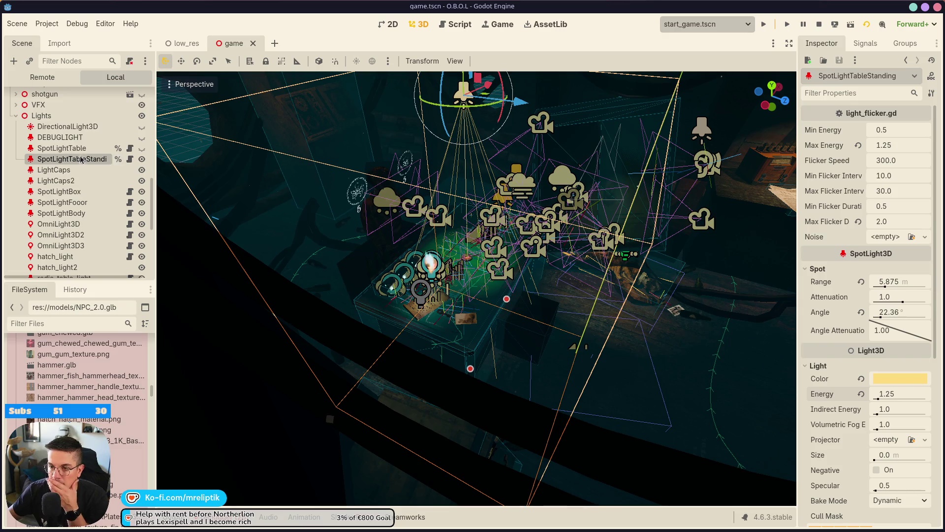
left_click(142, 159)
left_click(142, 148)
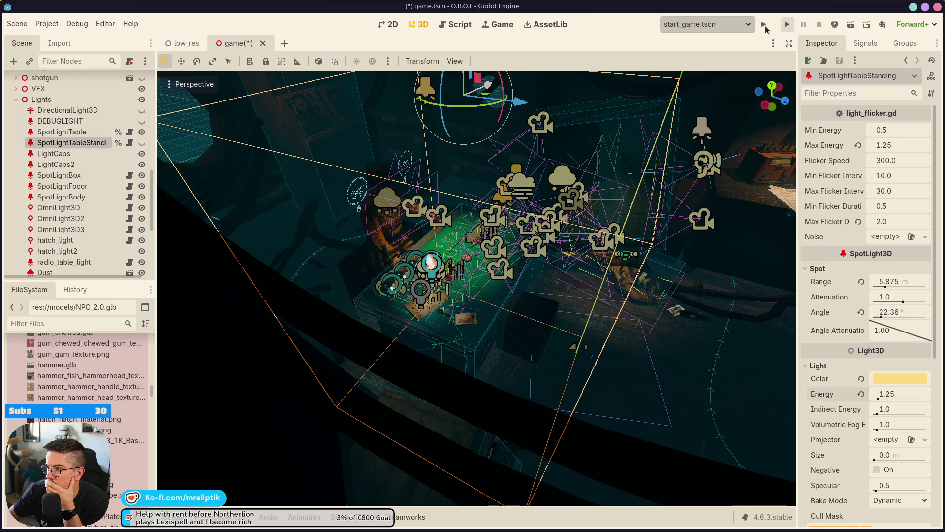
left_click(763, 24)
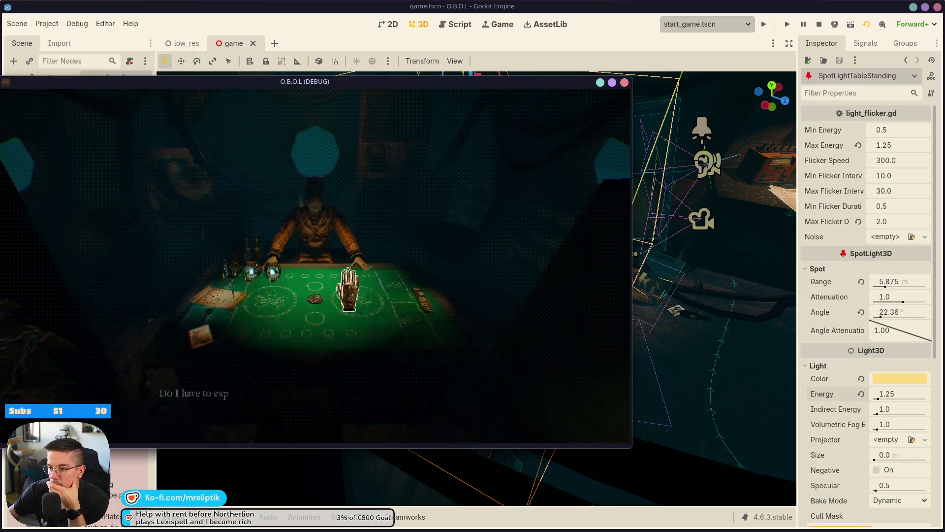
Compare the table lighting in the running game with SpotLightTableStanding made visible again
left_click_drag(350, 84, 944, 105)
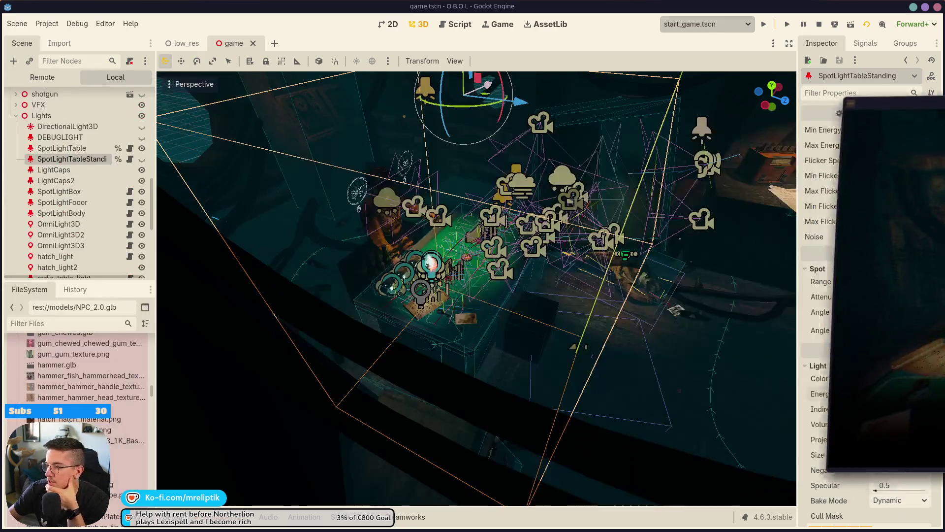
left_click(141, 159)
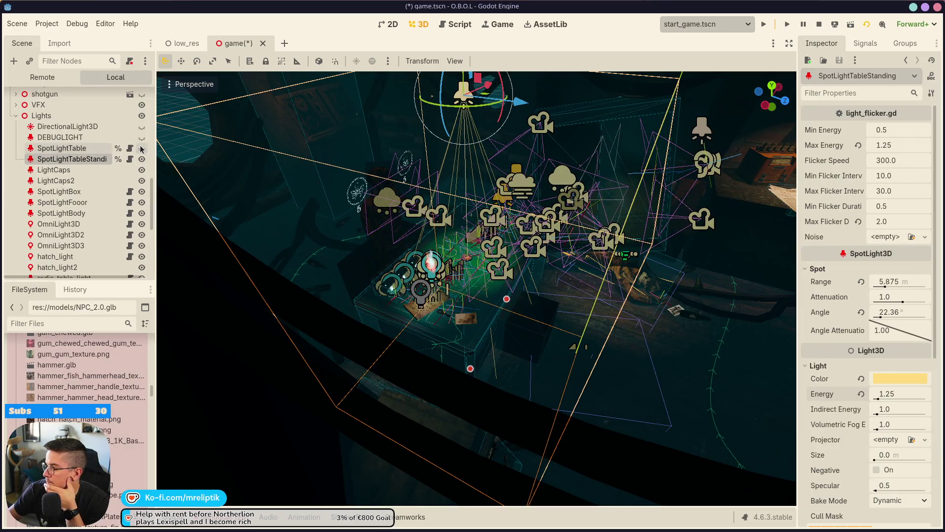
left_click_drag(944, 83, 350, 78)
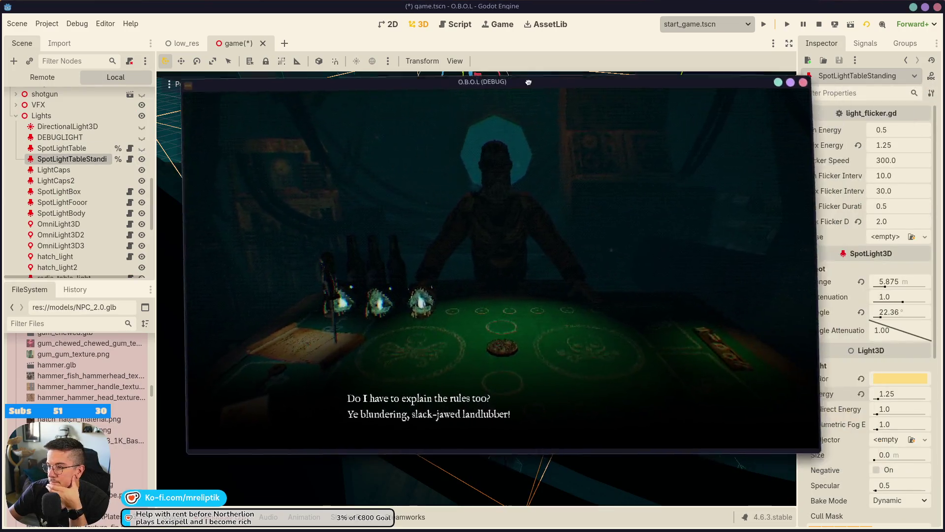
left_click(475, 83)
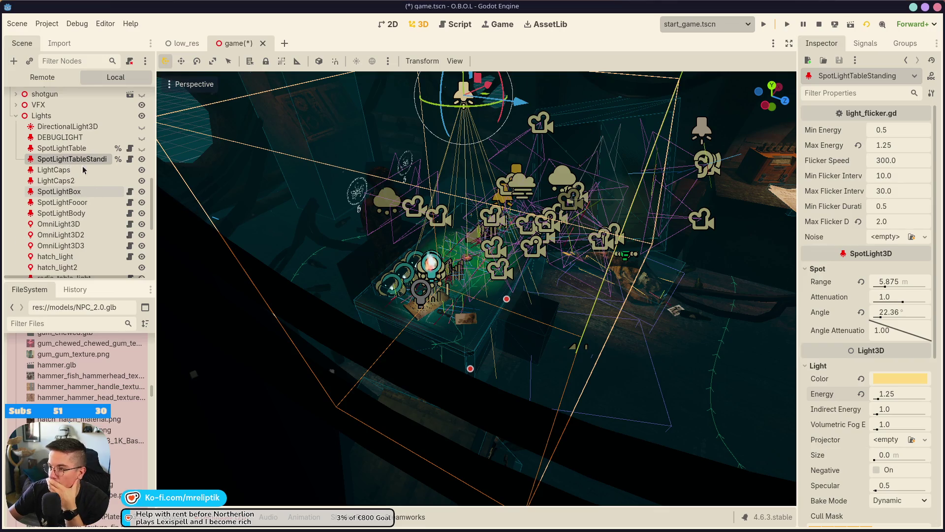
Set SpotLightTableStanding's Max Energy and Energy to 1.75 and save game.tscn
left_click(928, 142)
type("1.")
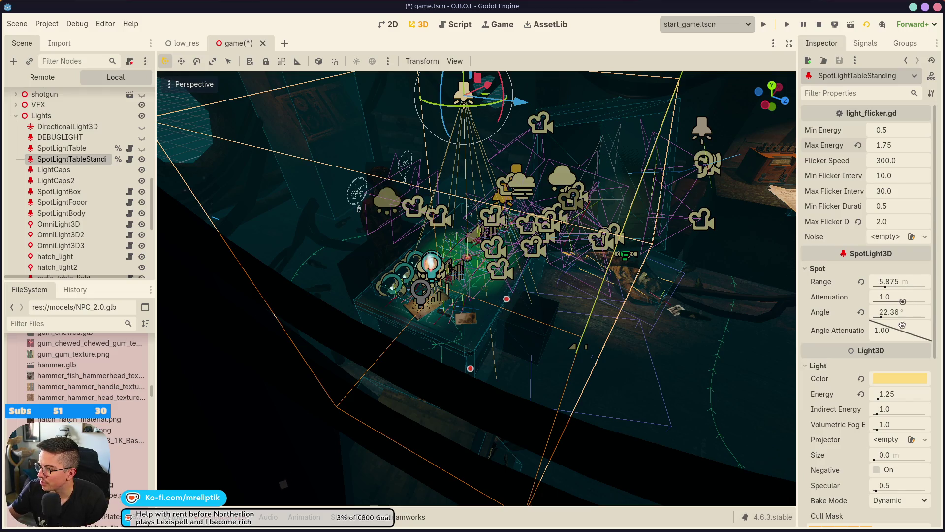
left_click(903, 393)
type("1.")
key("Return")
key("ctrl+s")
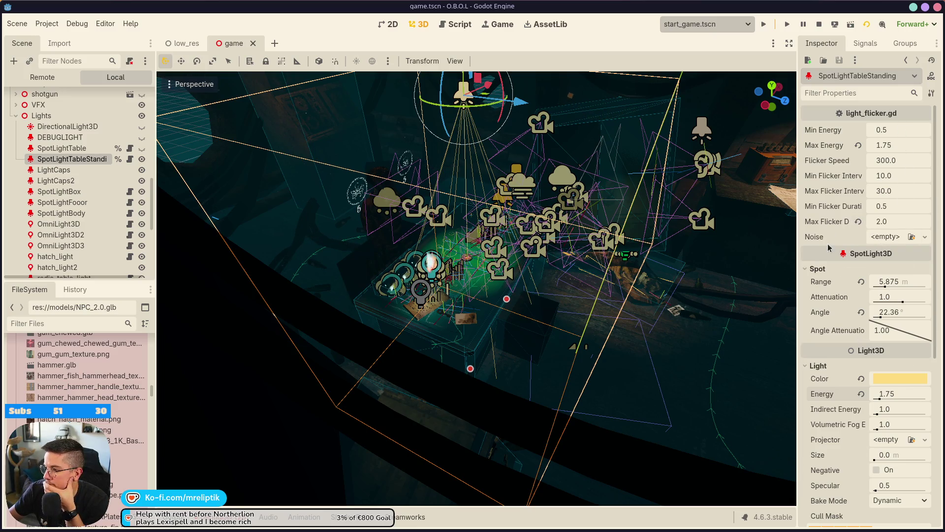
Alternate visibility between SpotLightTable and SpotLightTableStanding, ending with SpotLightTable shown
left_click(82, 148)
left_click(88, 159)
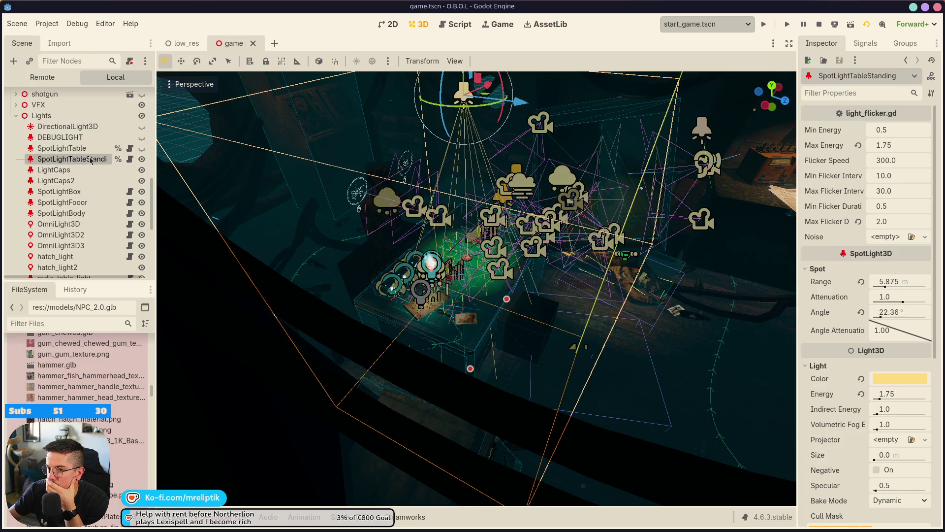
left_click(142, 159)
left_click(142, 148)
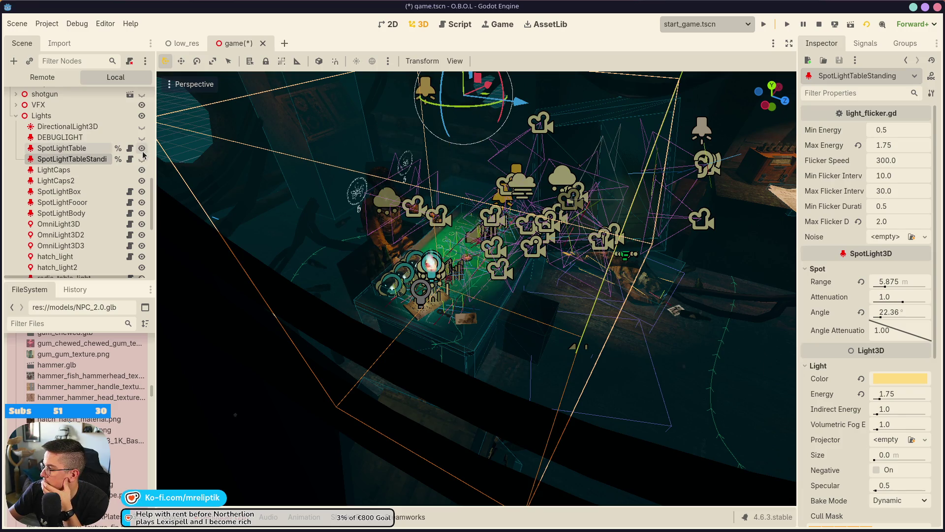
left_click(142, 148)
left_click(142, 159)
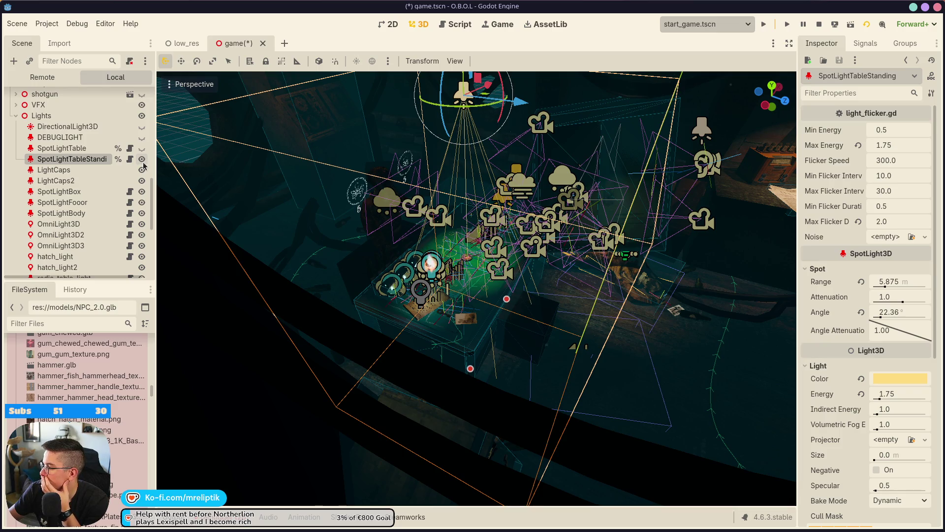
left_click(142, 158)
left_click(142, 148)
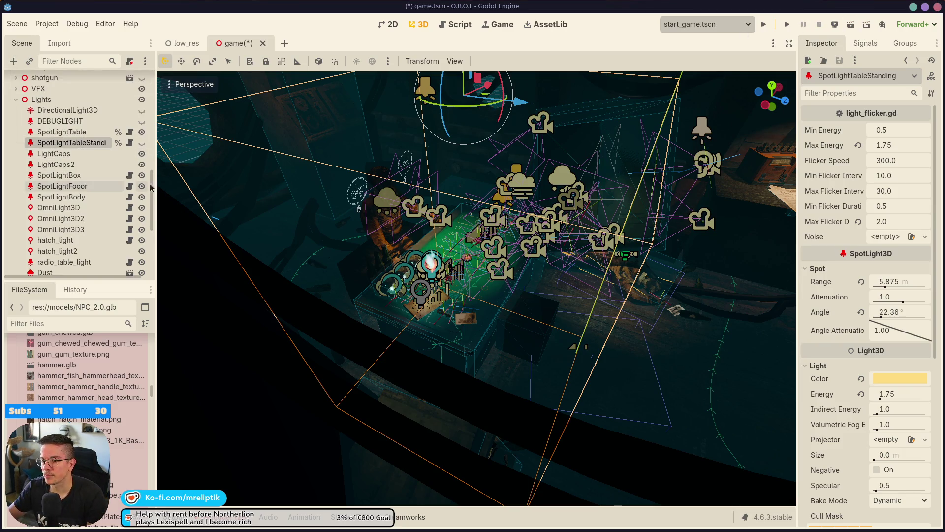
Open the game.gd script from the scene tree
scroll(138, 93, "up", 10)
scroll(138, 92, "up", 3)
left_click(130, 75)
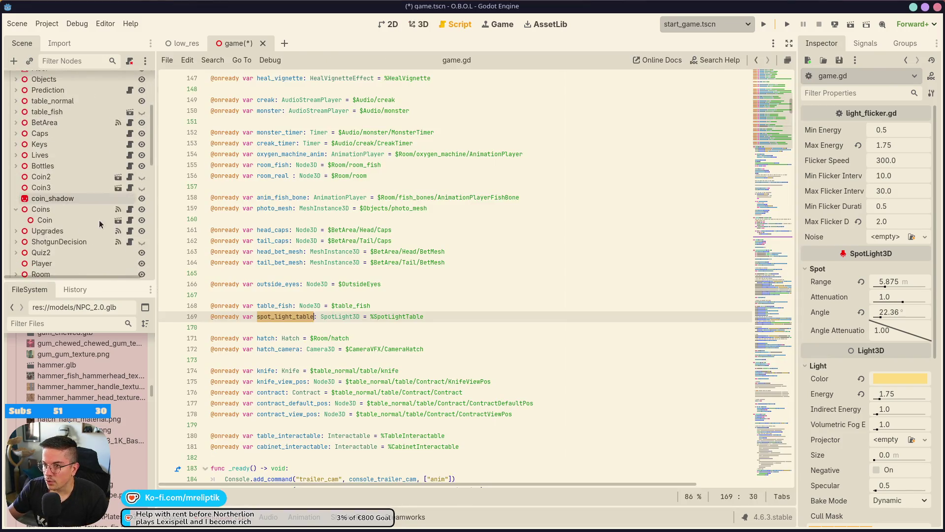
Add an onready reference to SpotLightTableStanding below the spot_light_table declaration
left_click(323, 317)
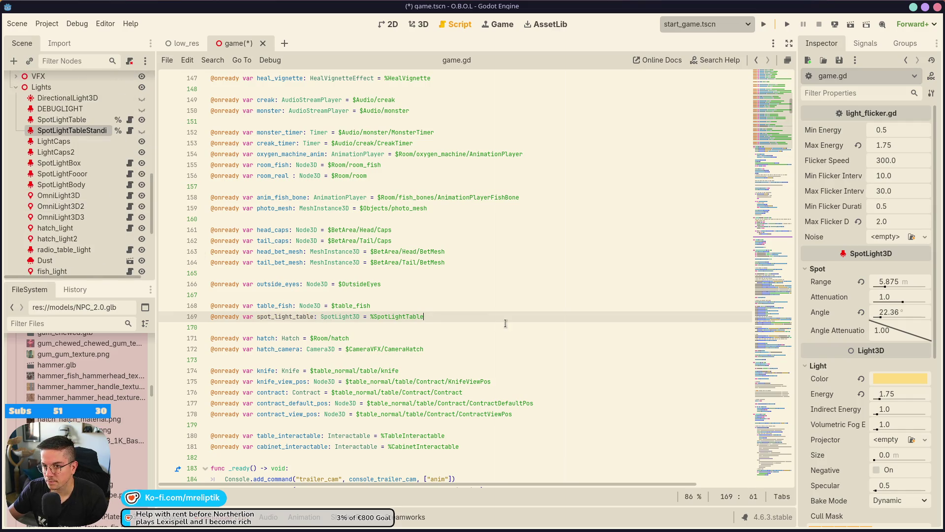
key("Return")
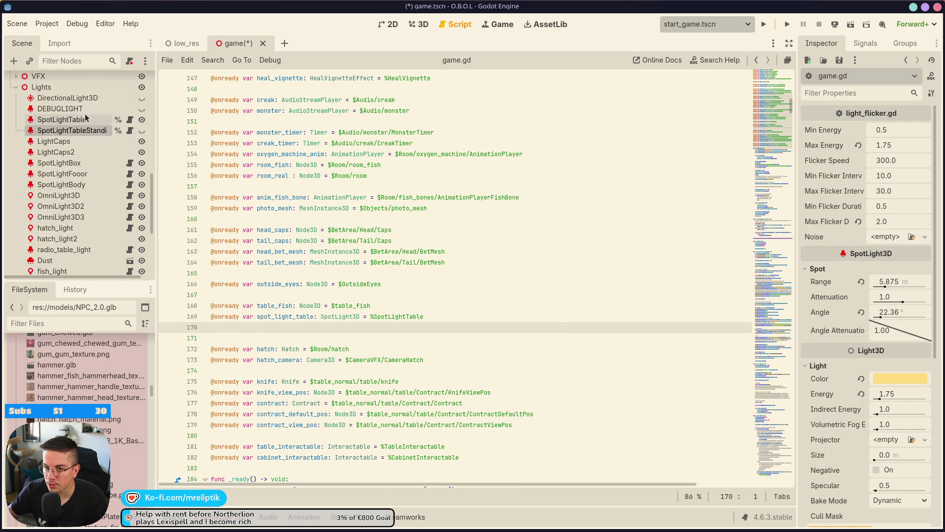
left_click(89, 141)
mouse_move(72, 130)
left_mouse_down()
mouse_move(197, 187)
mouse_move(302, 338)
mouse_move(263, 340)
left_mouse_up()
double_click(283, 316)
scroll(268, 369, "down", 10)
scroll(267, 372, "down", 9)
left_click(340, 302)
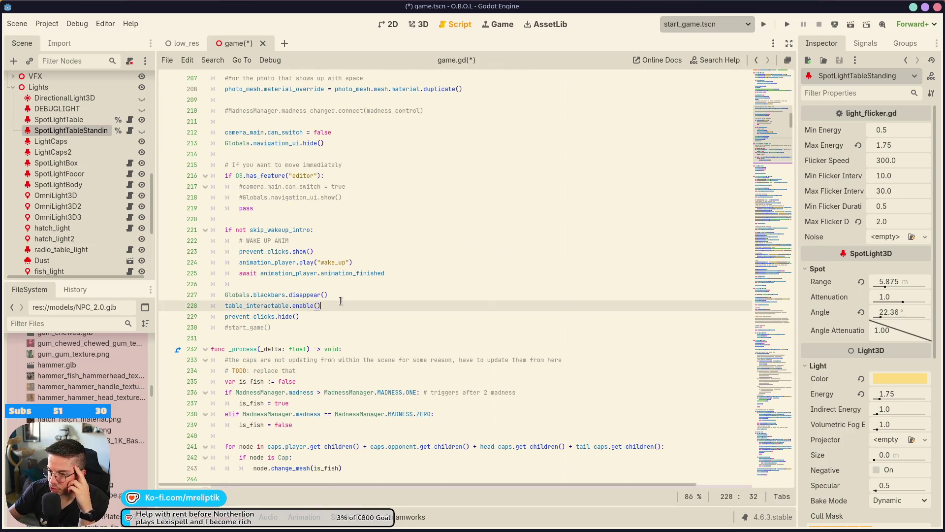
scroll(328, 232, "up", 1)
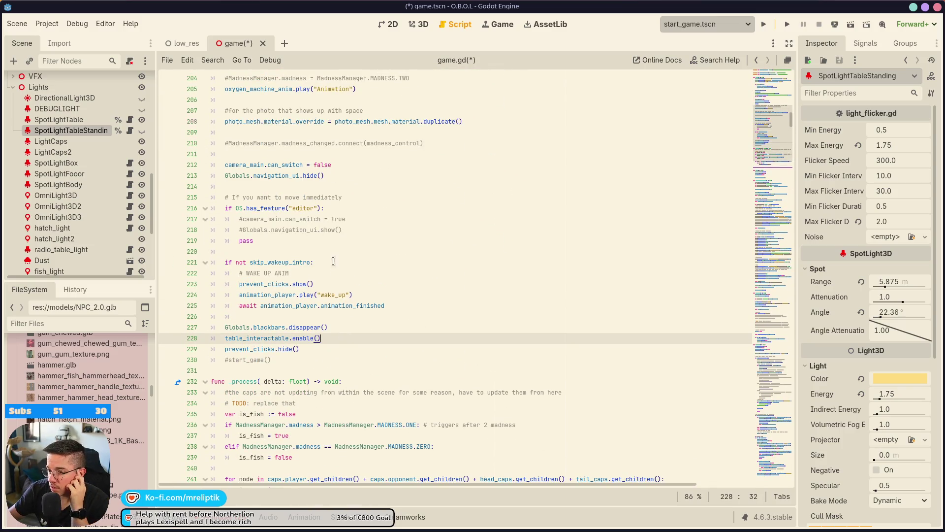
scroll(356, 251, "up", 2)
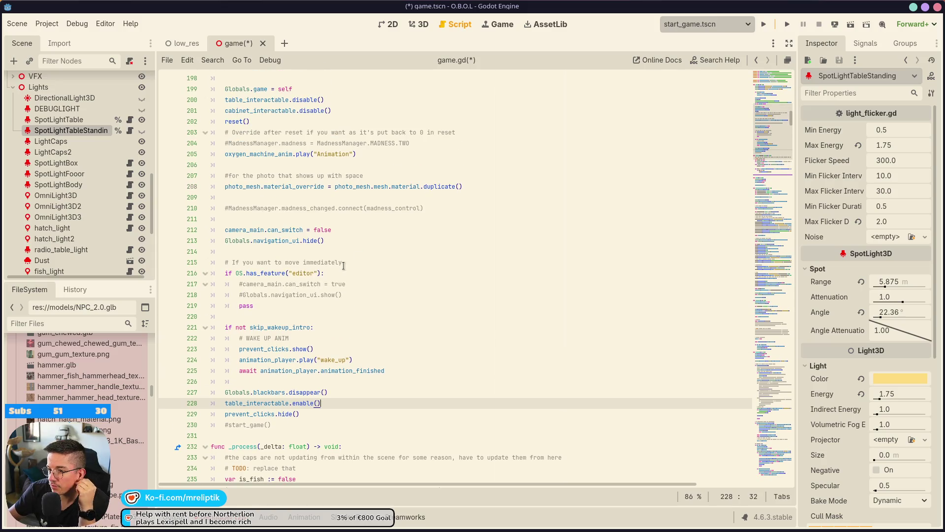
scroll(335, 261, "up", 2)
scroll(334, 260, "down", 5)
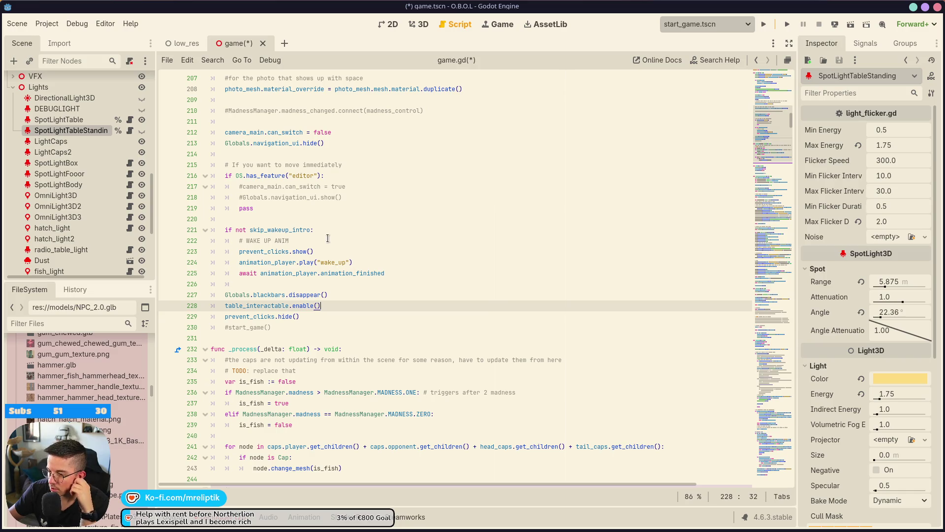
After the editor-only block, add spot_light_table.hide() and spot_light_table_standing.show(), then save
left_click(281, 218)
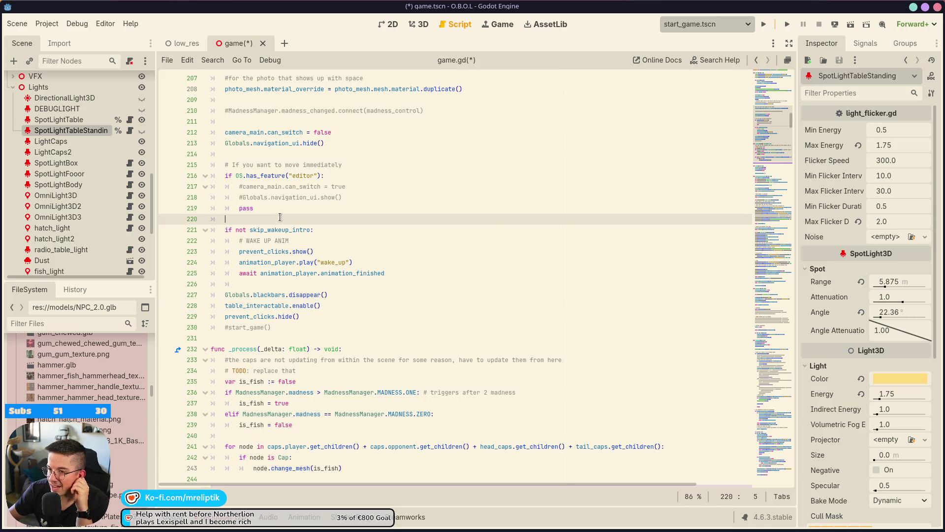
key("Return")
key("Return")
key("Up")
type("spot_light_table")
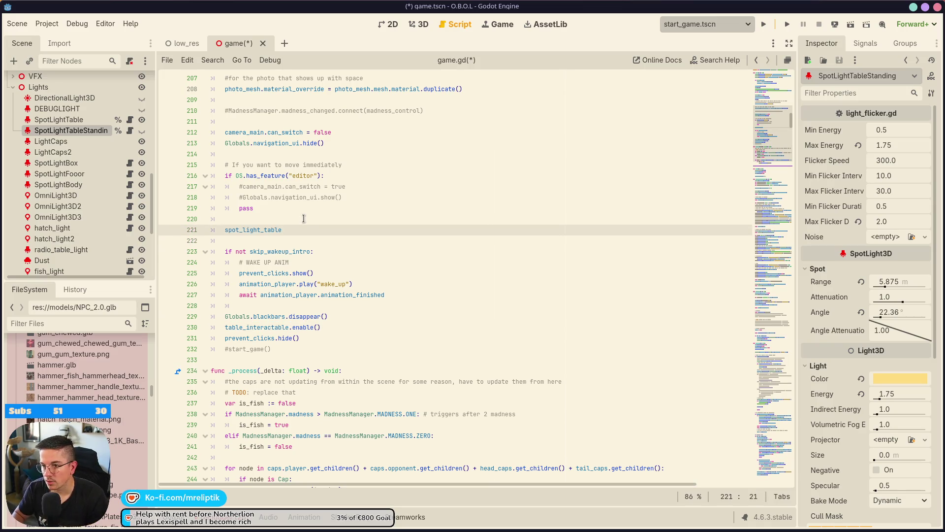
type(".hide()")
key("ctrl+shift+d")
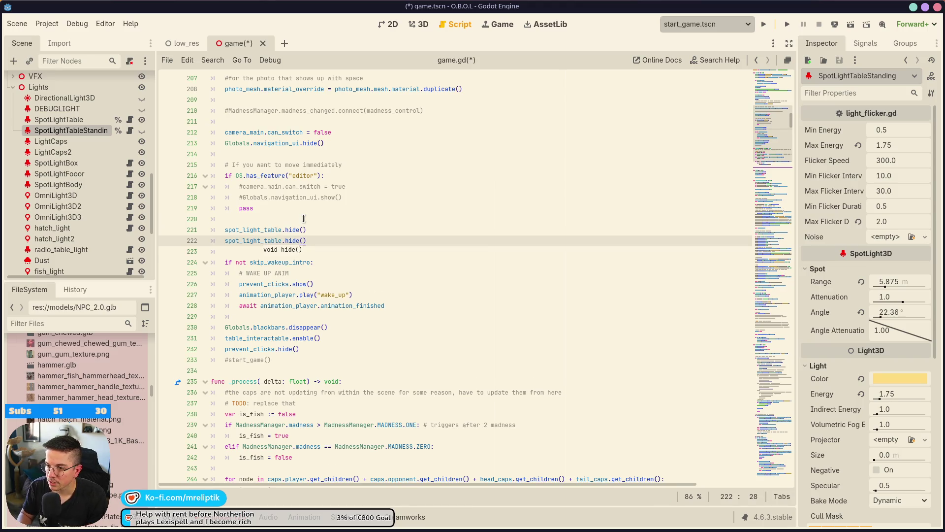
type("_standing")
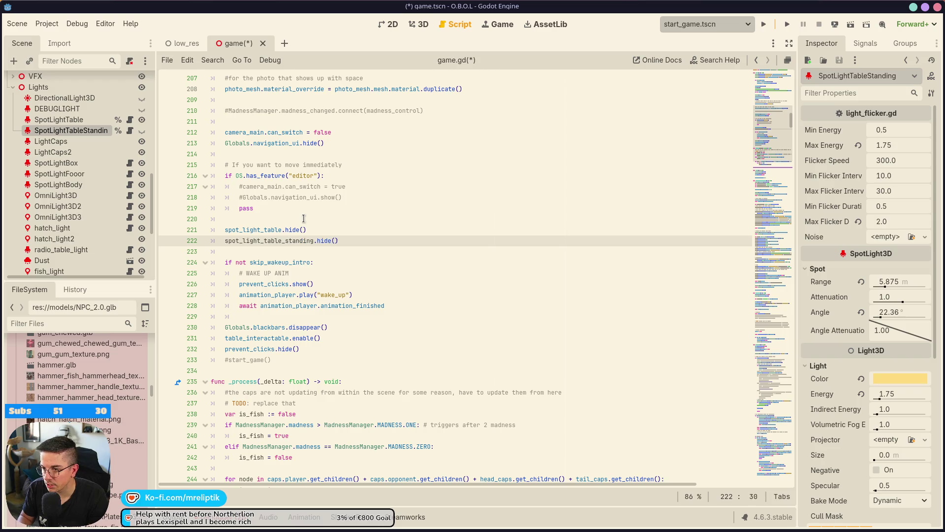
double_click(323, 240)
type("show")
key("ctrl+s")
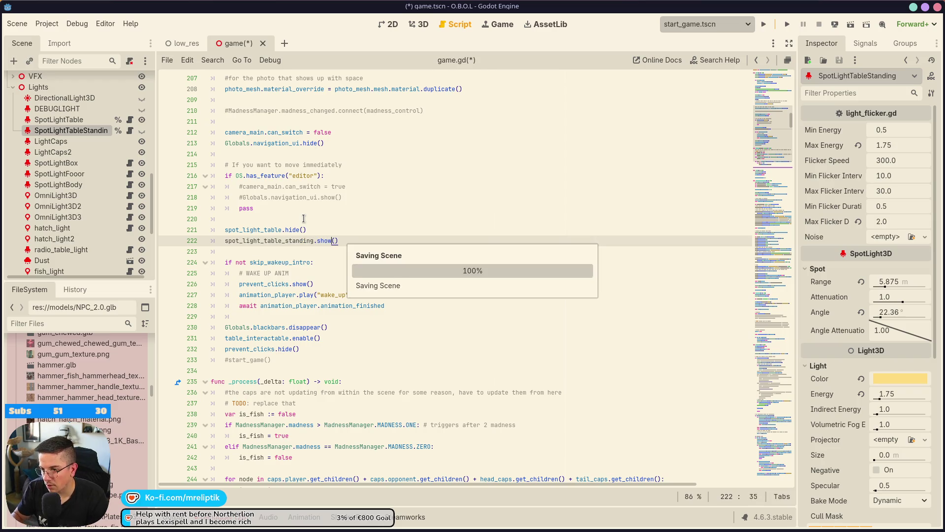
key("End")
key("shift+Up")
key("shift+Home")
key("ctrl+c")
key("ctrl+s")
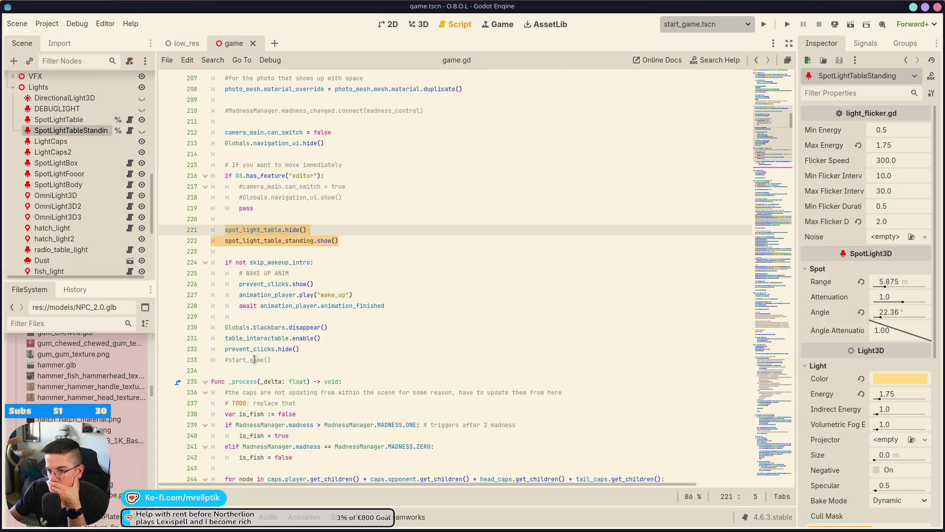
Paste the two spotlight lines into the table interaction handler and save
left_click_drag(772, 126, 760, 518)
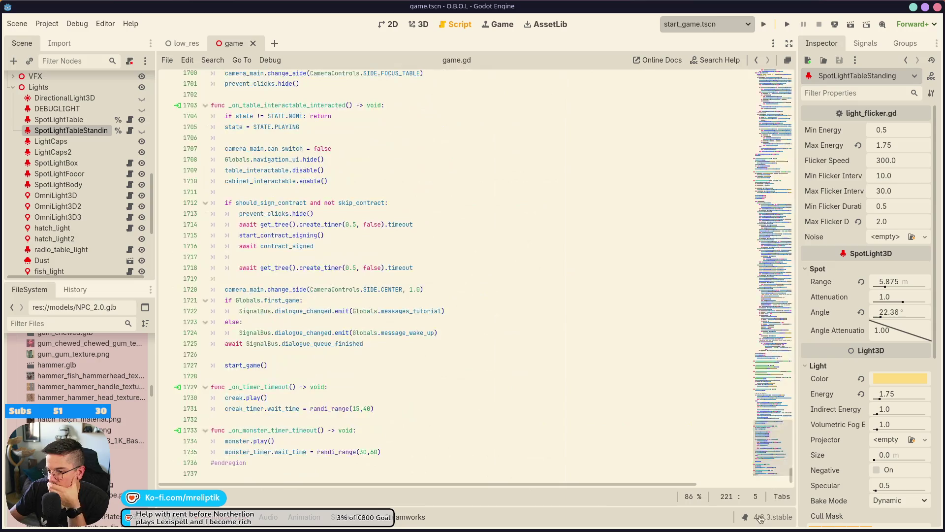
double_click(241, 366)
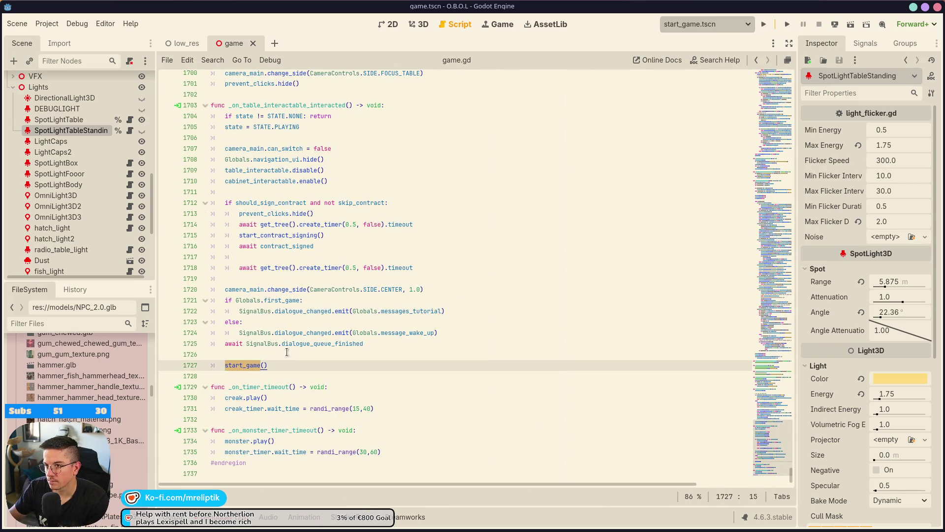
double_click(276, 289)
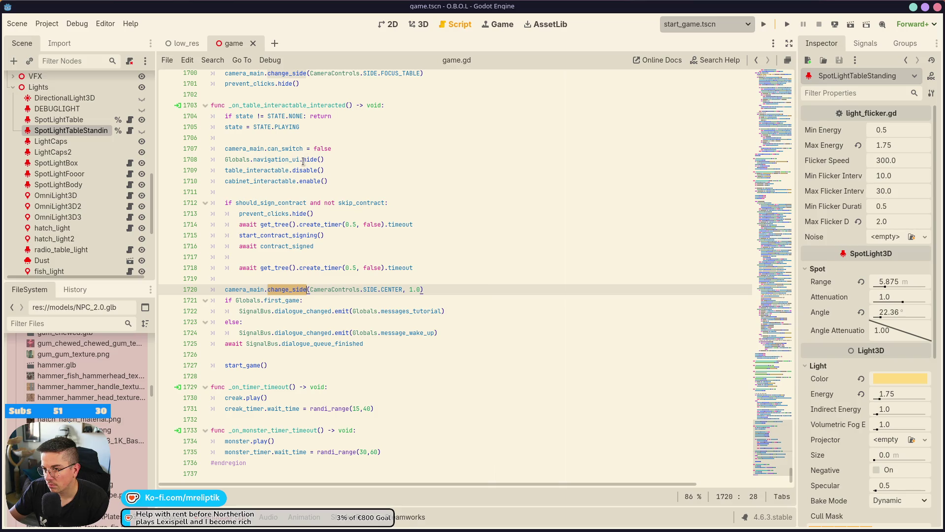
left_click(274, 141)
key("ctrl+v")
key("ctrl+s")
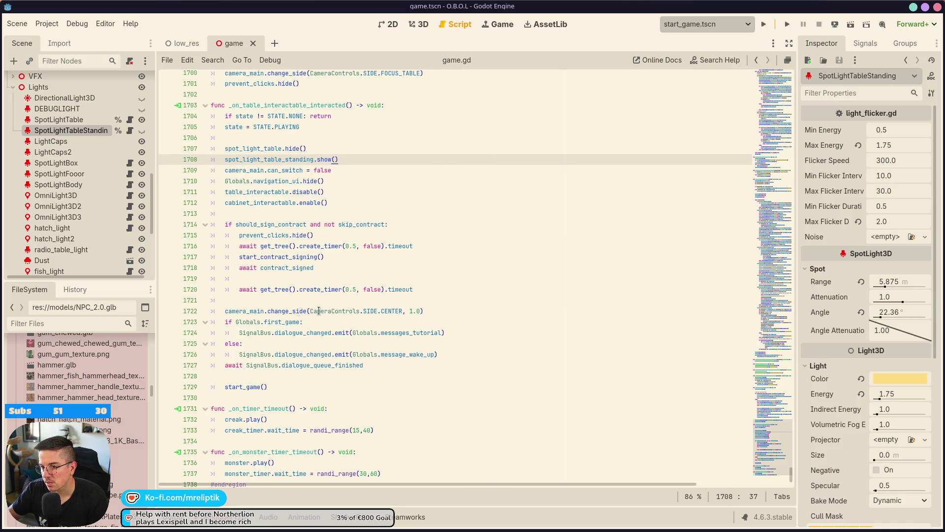
Paste the spotlight lines into next_round's stand-up section after the standing camera move
key("ctrl+backslash")
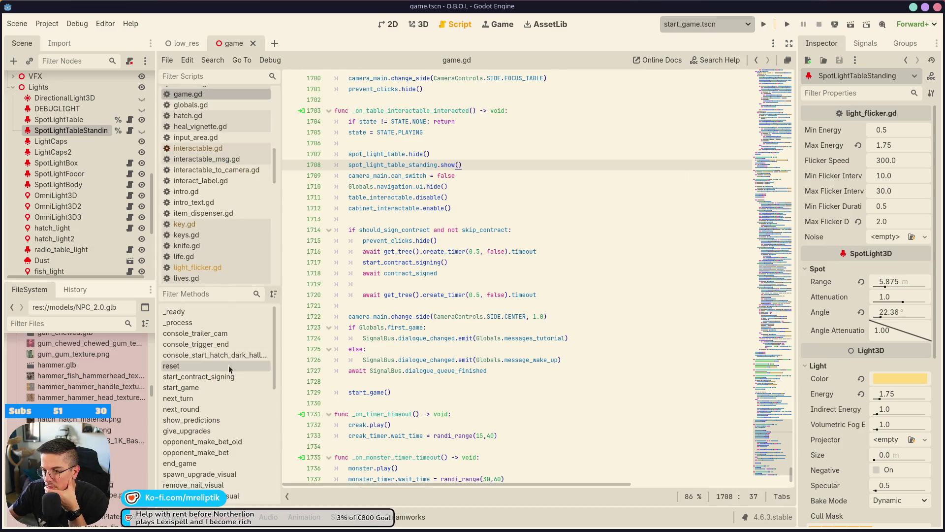
scroll(228, 390, "up", 3)
left_click(187, 384)
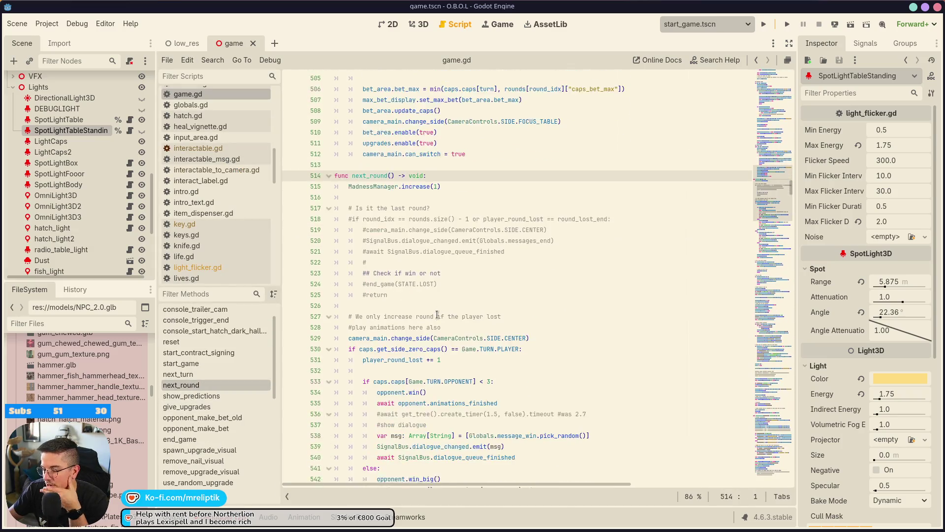
scroll(431, 338, "down", 5)
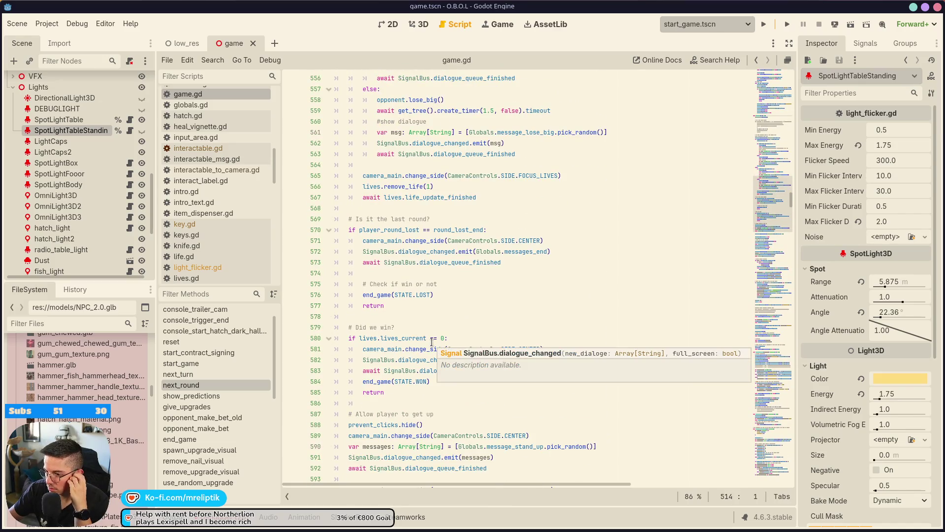
scroll(432, 341, "down", 10)
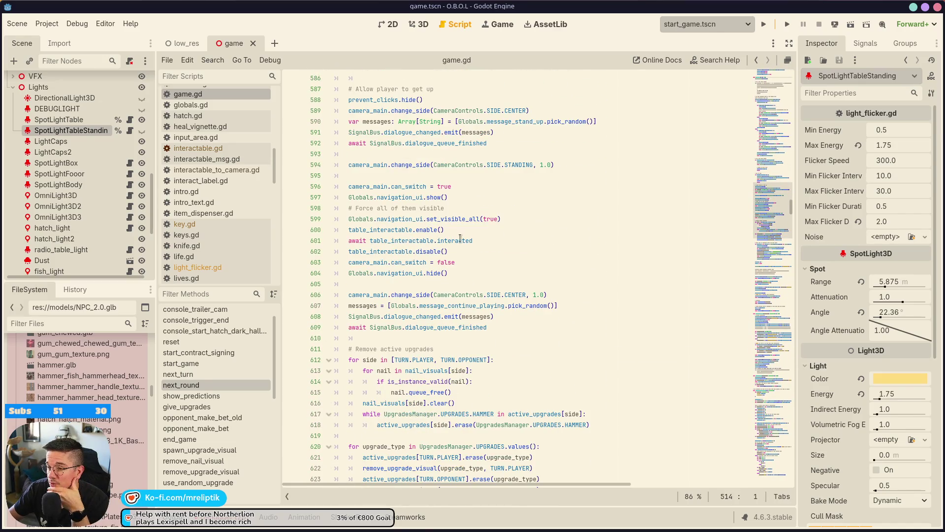
left_click(467, 186)
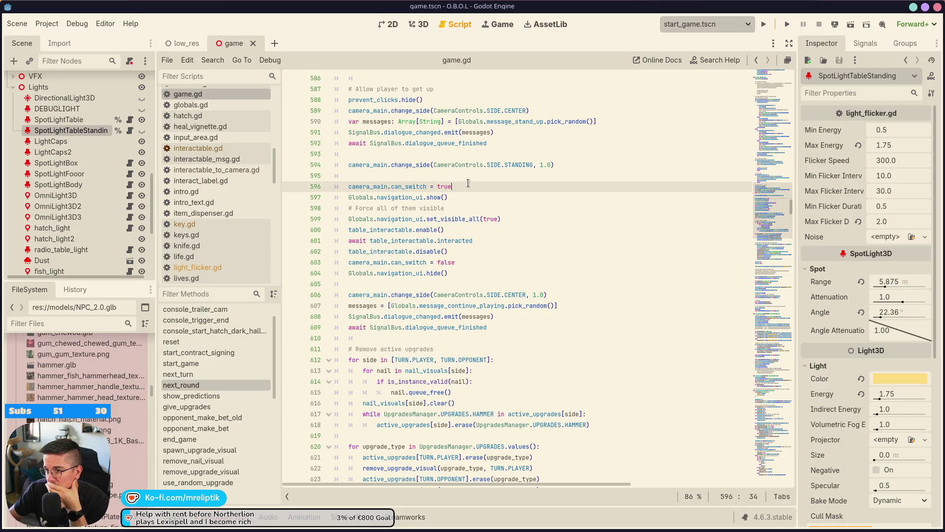
left_click(498, 178)
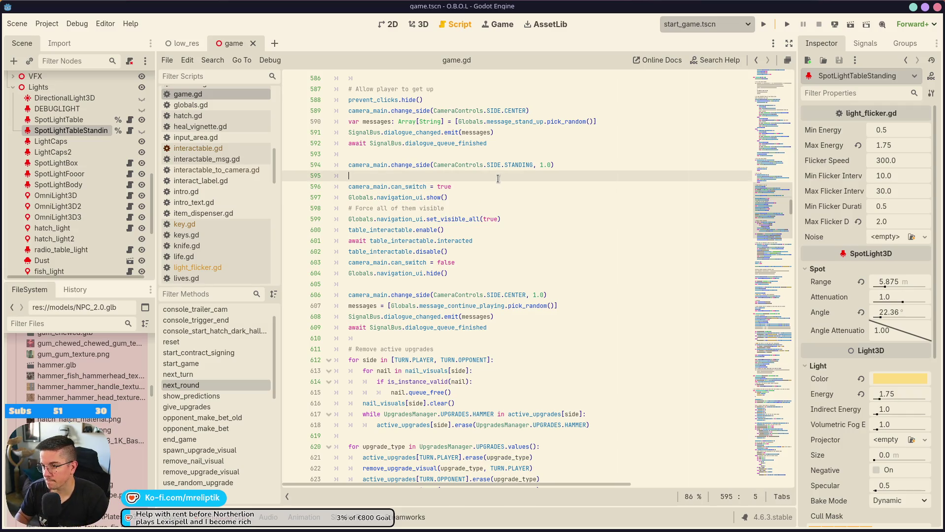
key("ctrl+v")
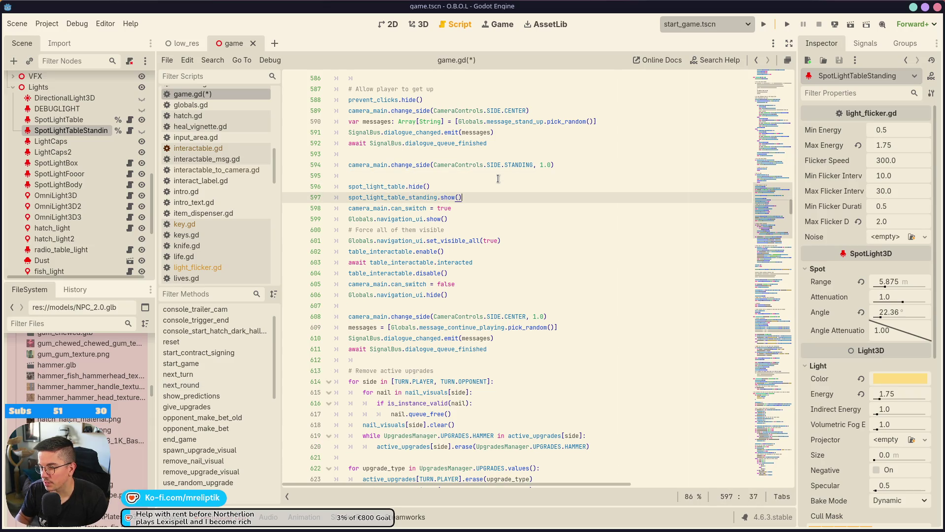
Paste the lines after hiding navigation, swapped to show the table spotlight and hide the standing one
left_click(470, 302)
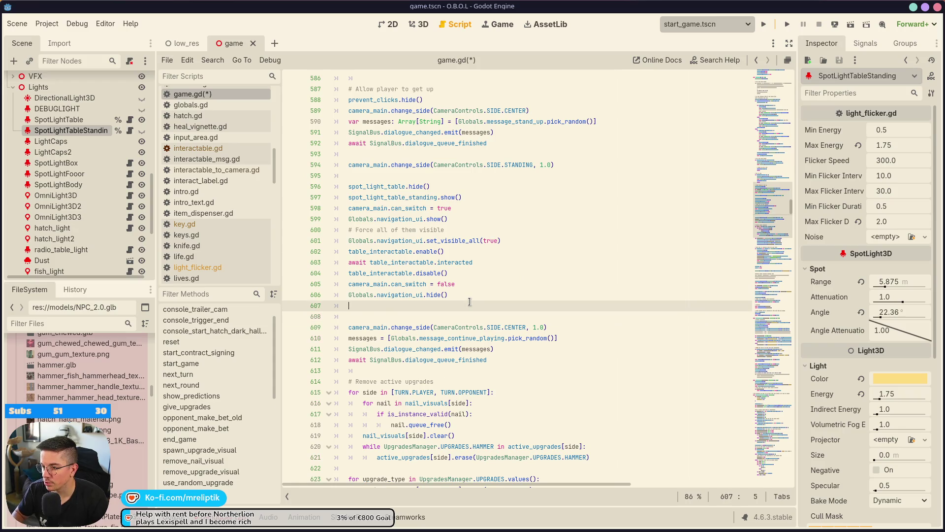
key("ctrl+v")
key("ctrl+shift+Right")
type("hide")
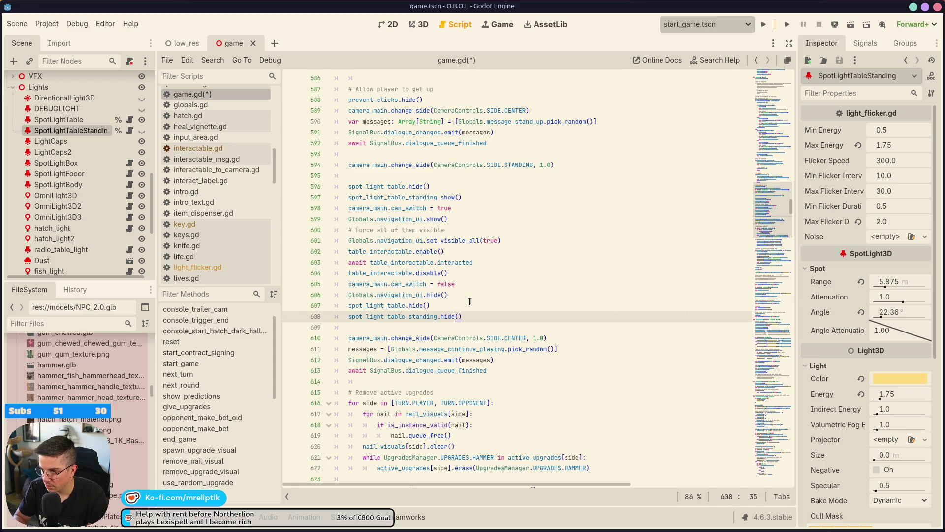
left_click(469, 301)
key("ctrl+Left")
key("ctrl+shift+Left")
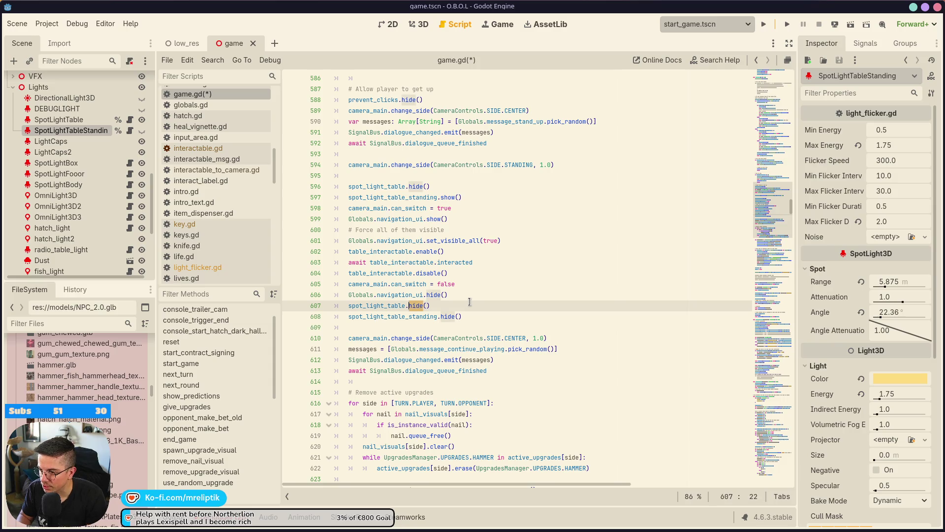
type("ow")
key("ctrl+s")
In the table interaction handler, change the table spotlight to show() and save game.gd
scroll(223, 459, "down", 10)
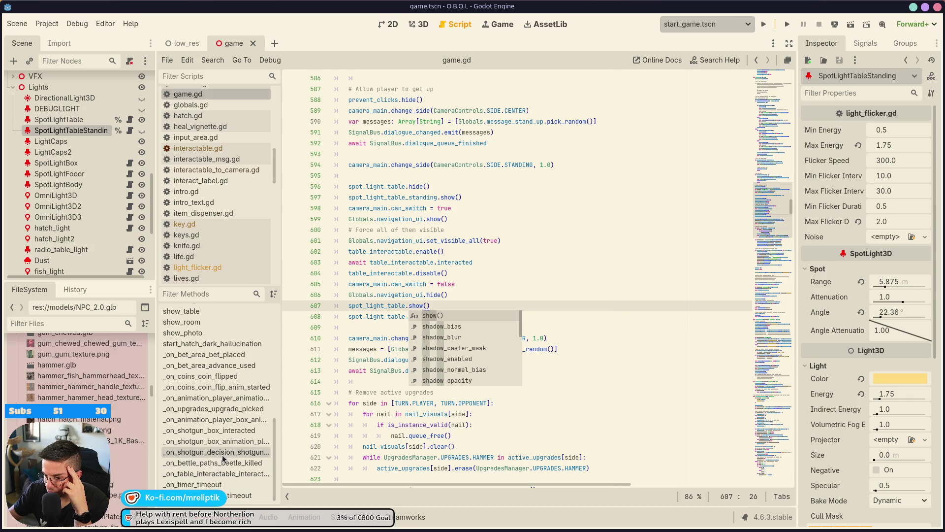
left_click(218, 474)
scroll(449, 315, "down", 2)
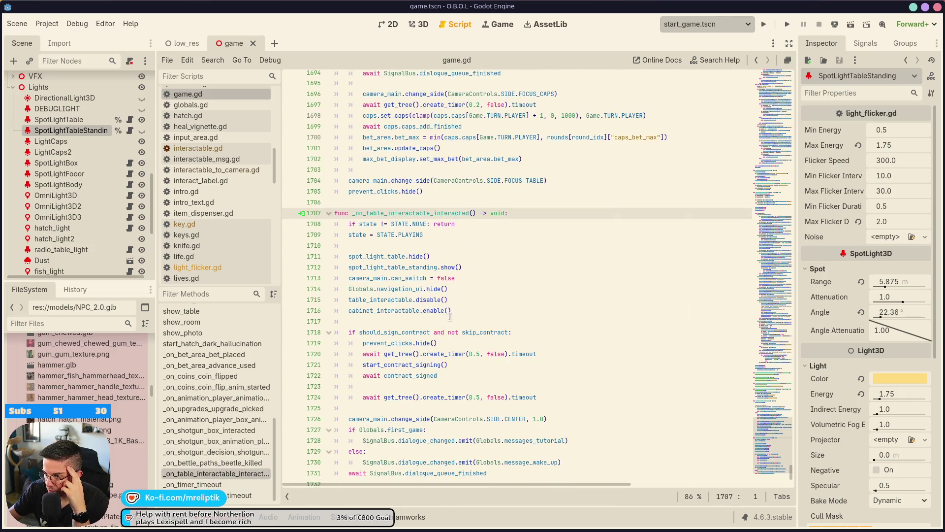
scroll(449, 316, "down", 3)
scroll(421, 288, "up", 2)
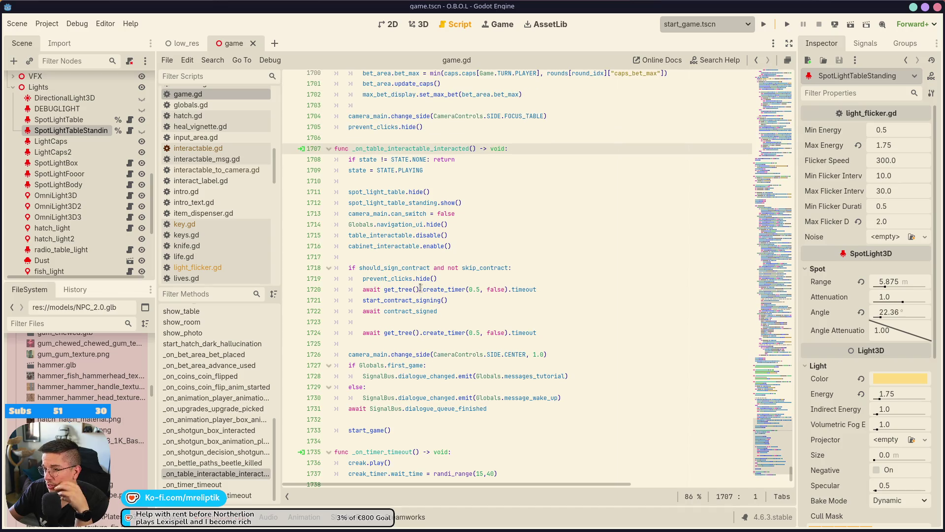
double_click(417, 193)
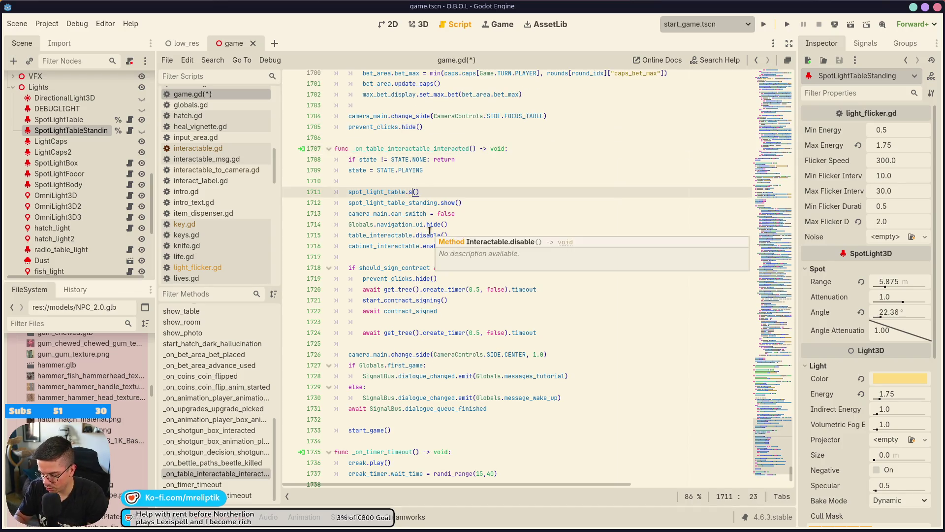
type("show")
key("Escape")
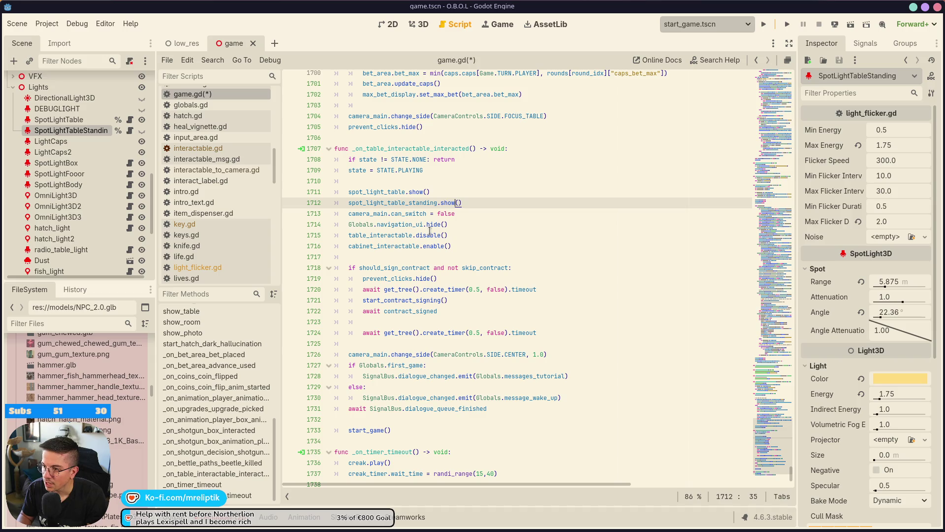
type("ide")
key("ctrl+s")
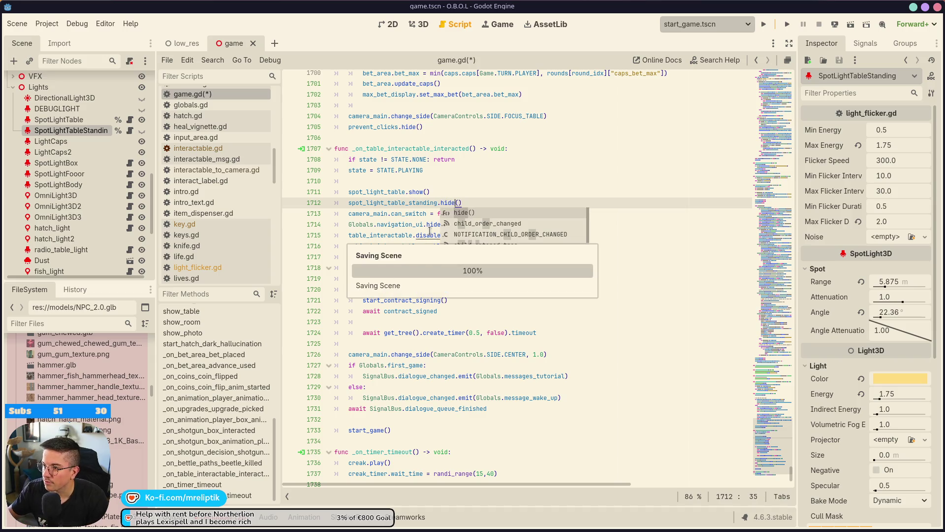
left_click(465, 175)
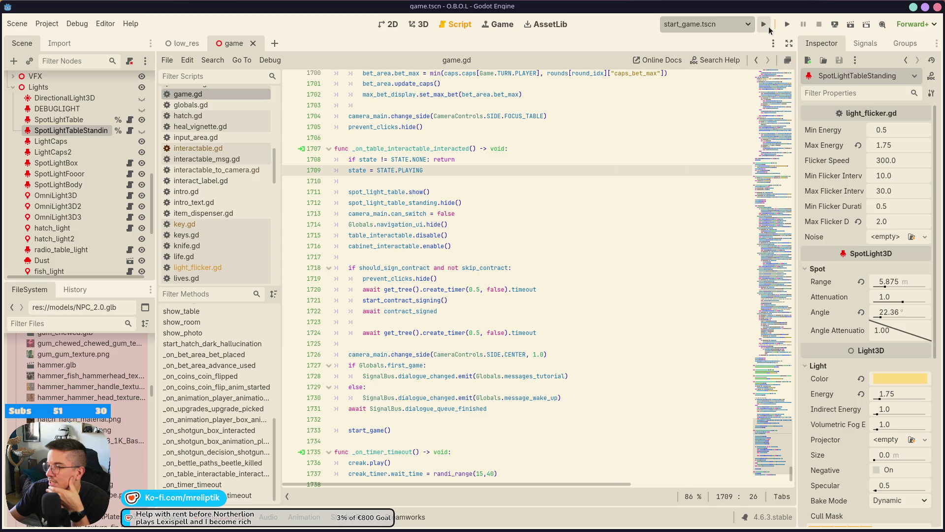
Run the game, sit at the table, get through the dealer's dialogue, and bet on SKULL then KRAKEN
left_click(768, 25)
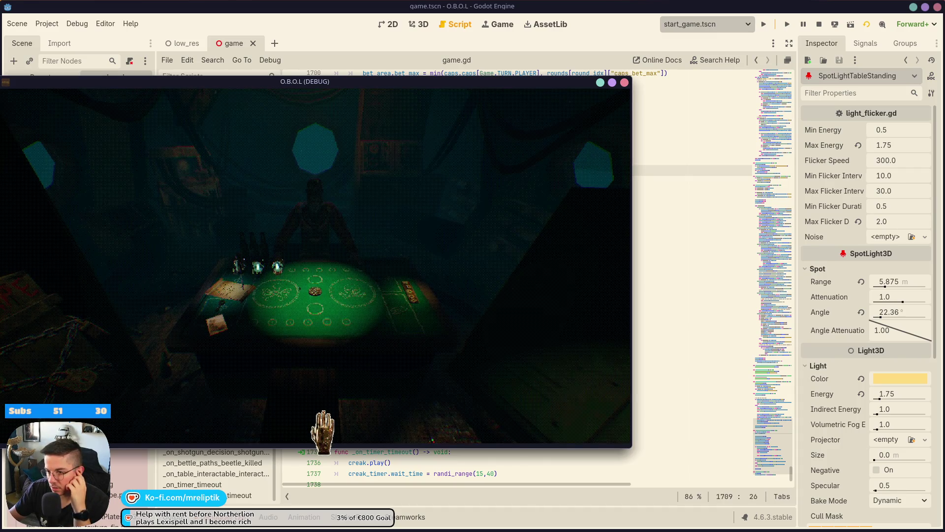
left_click(320, 334)
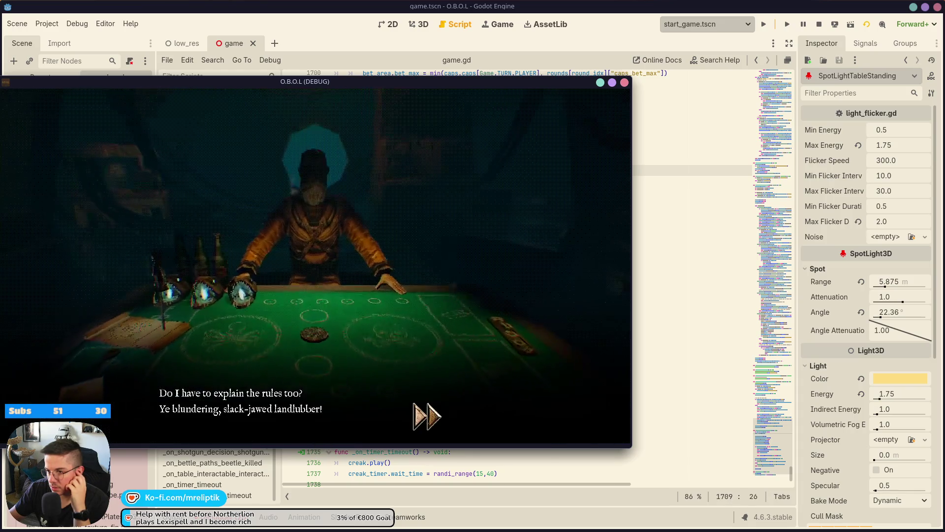
left_click(370, 415)
left_click(370, 415)
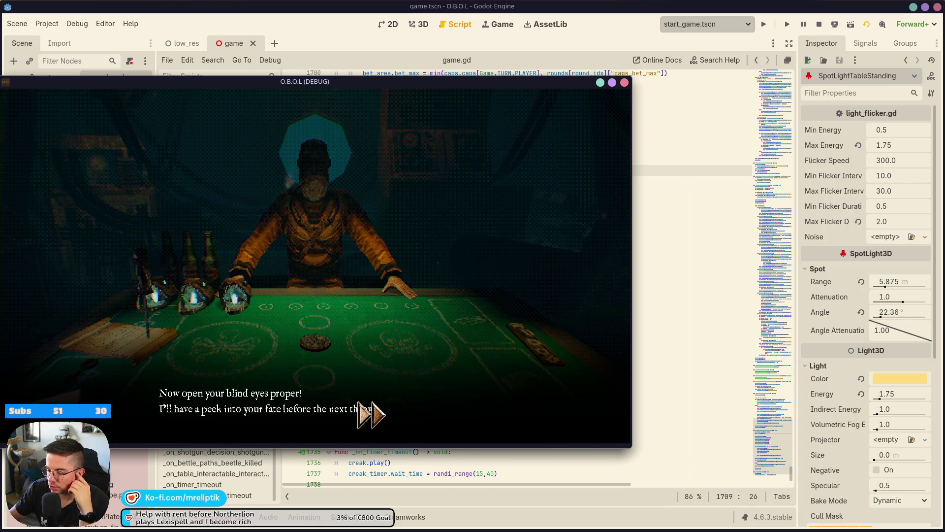
left_click(370, 415)
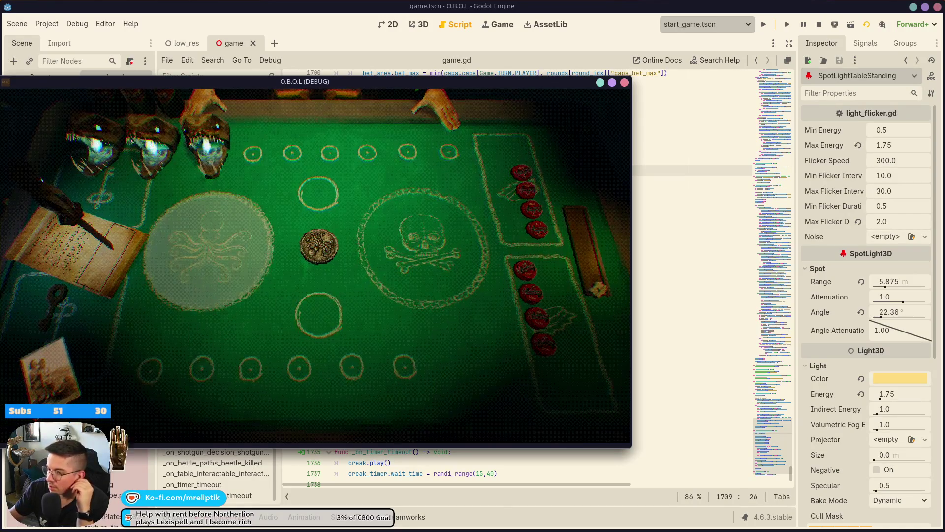
left_click(364, 251)
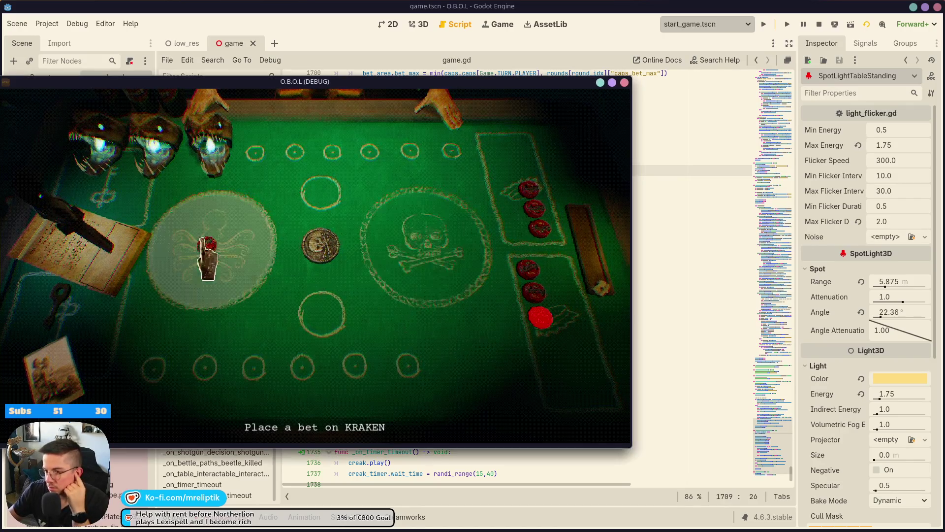
left_click(207, 256)
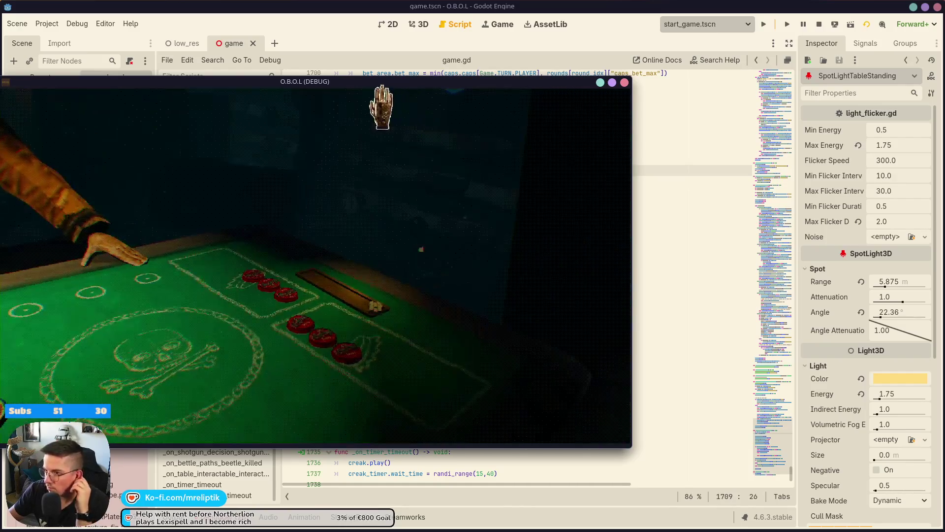
Bet on KRAKEN again, finish the dialogue, turn toward the hatch wall, and stop the game
left_click_drag(379, 85, 490, 82)
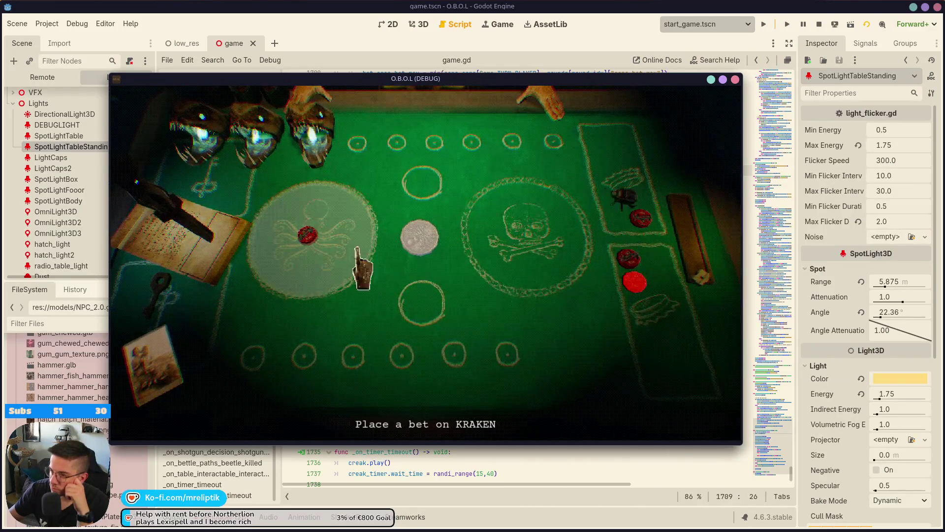
left_click(302, 262)
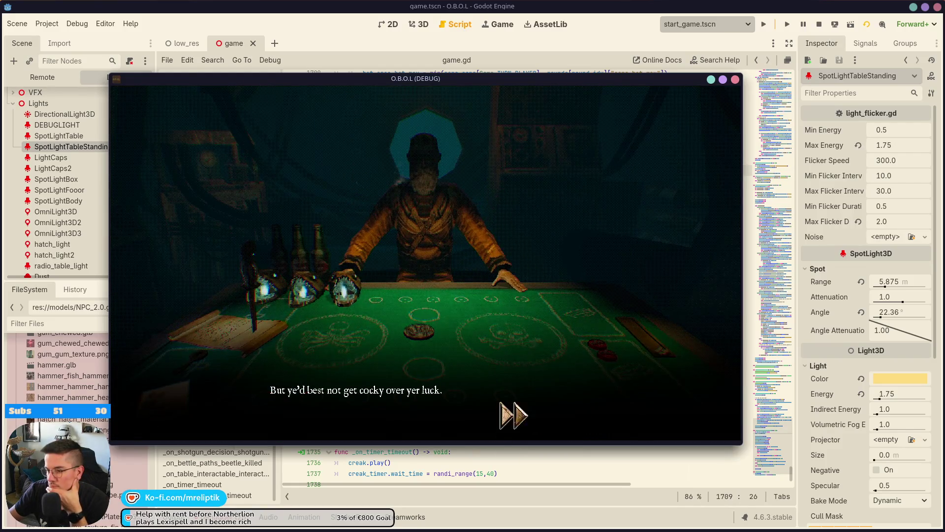
left_click(502, 413)
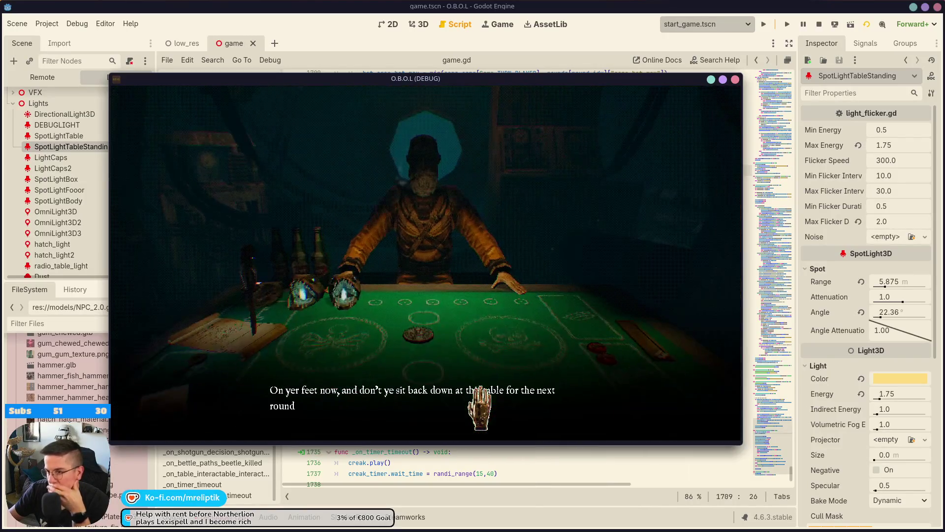
left_click(468, 425)
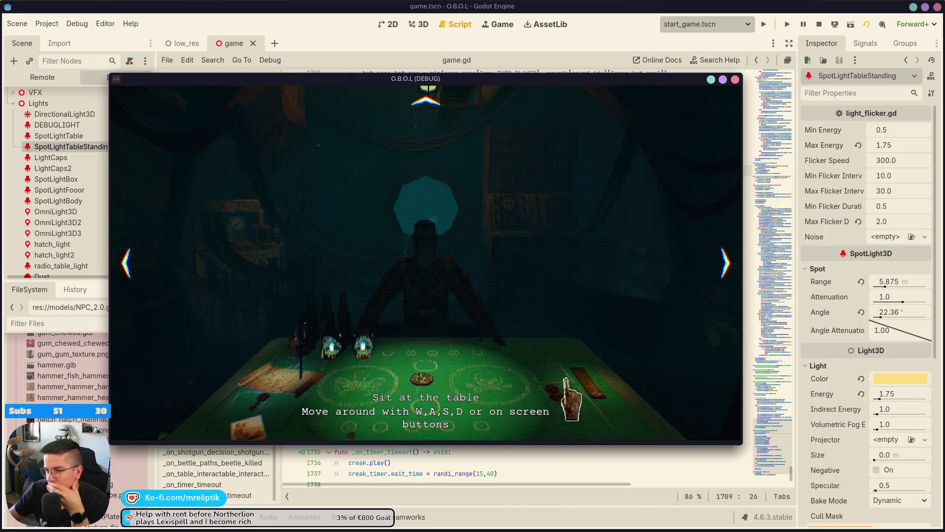
key("a")
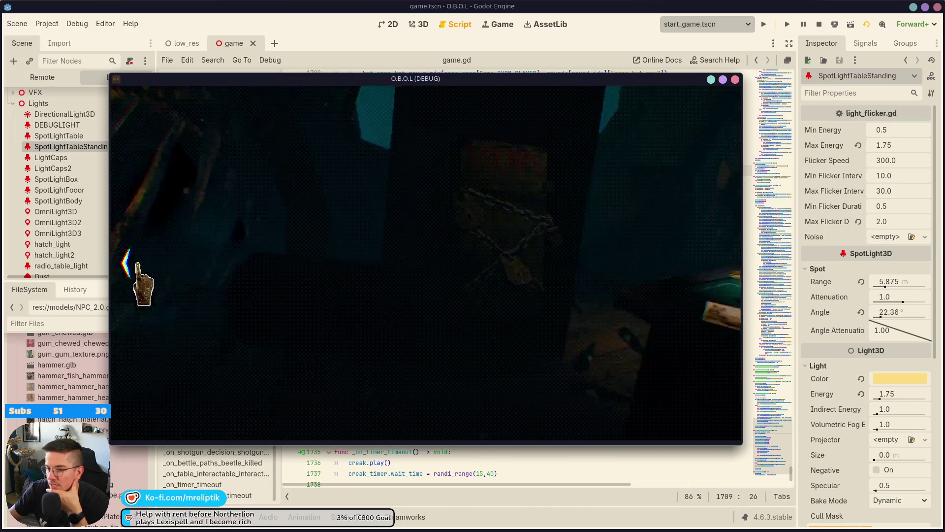
left_click(130, 266)
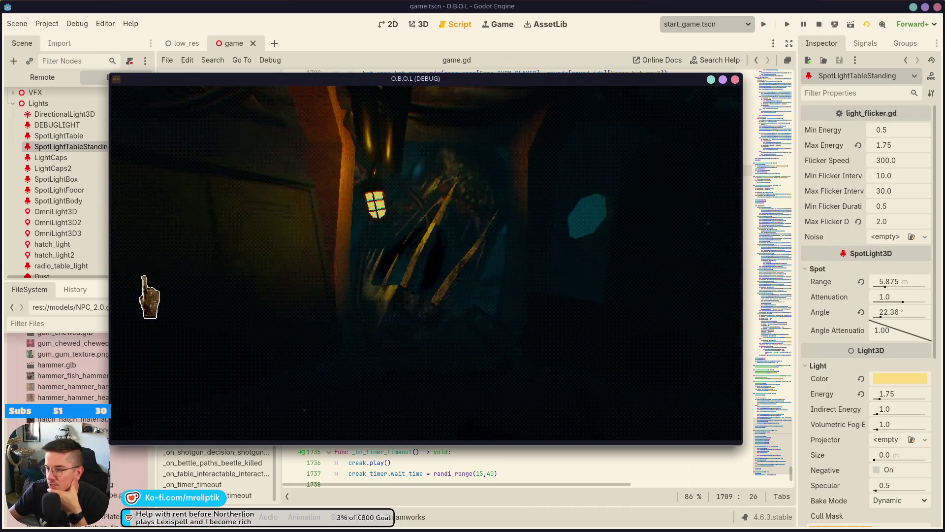
left_click(384, 258)
left_click(128, 274)
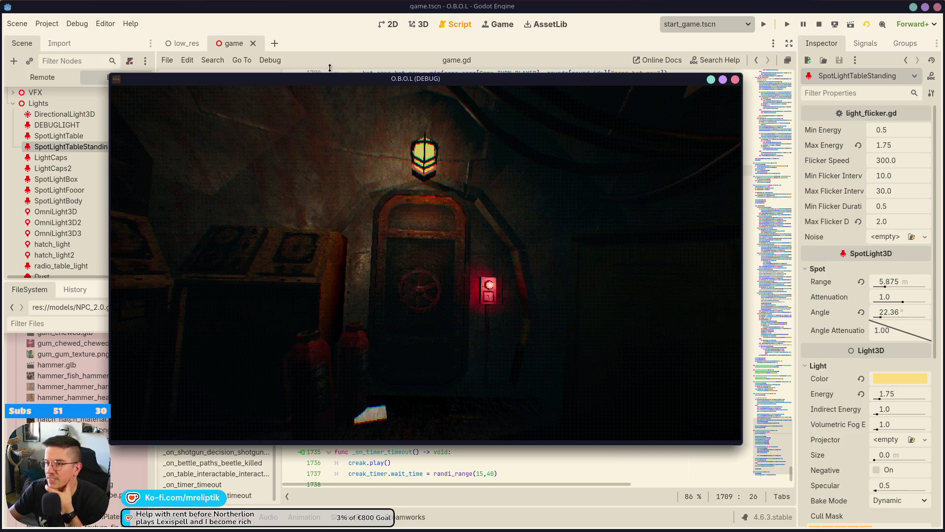
key("F8")
key("ctrl+shift+o")
key("Escape")
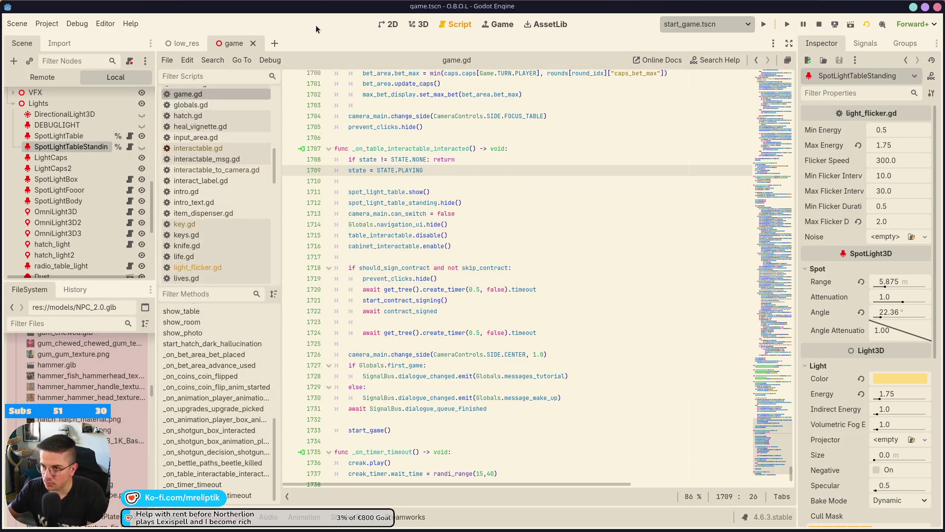
Show game.tscn in the 3D view, check the view options, and fly the camera to the red hatch door
left_click(498, 24)
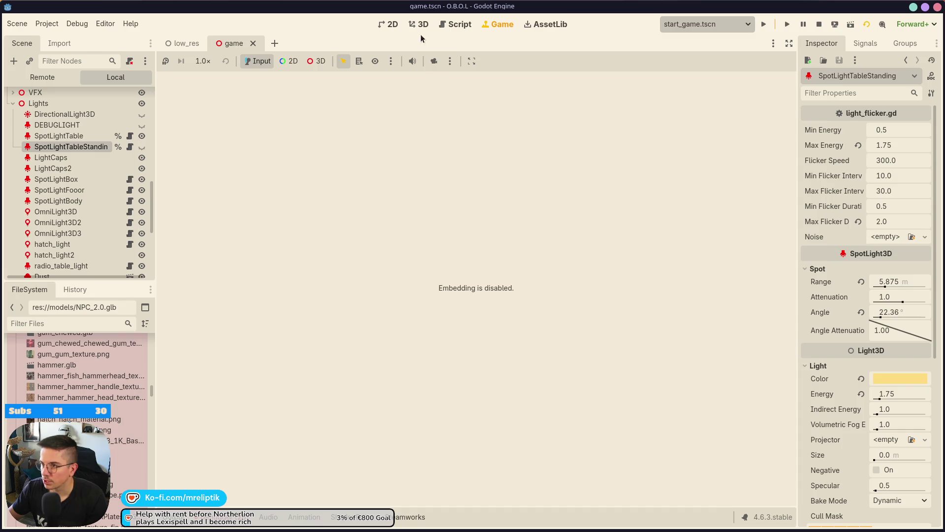
left_click(419, 25)
scroll(414, 271, "up", 6)
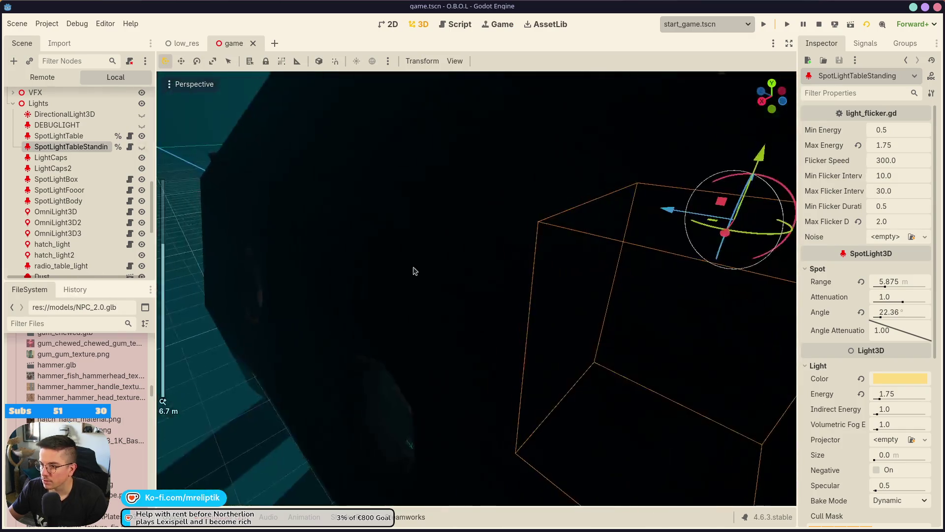
scroll(413, 270, "down", 8)
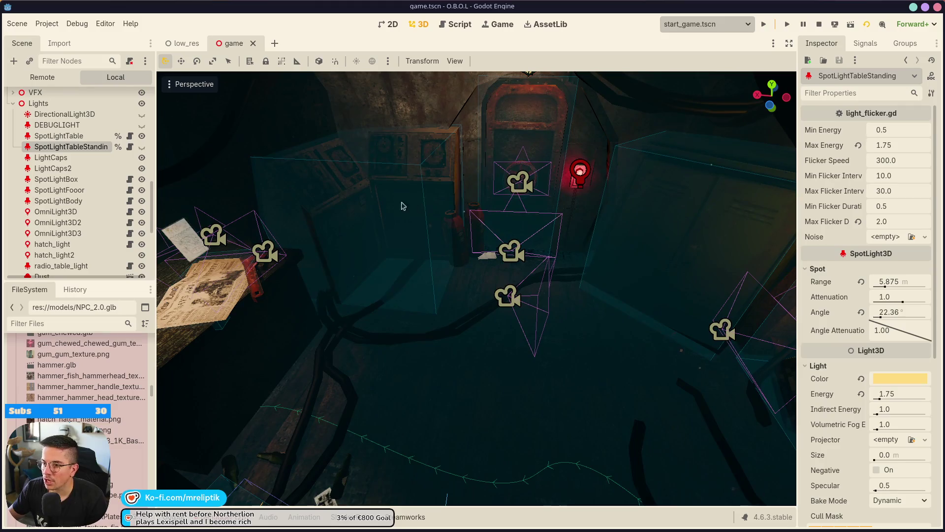
left_click(181, 85)
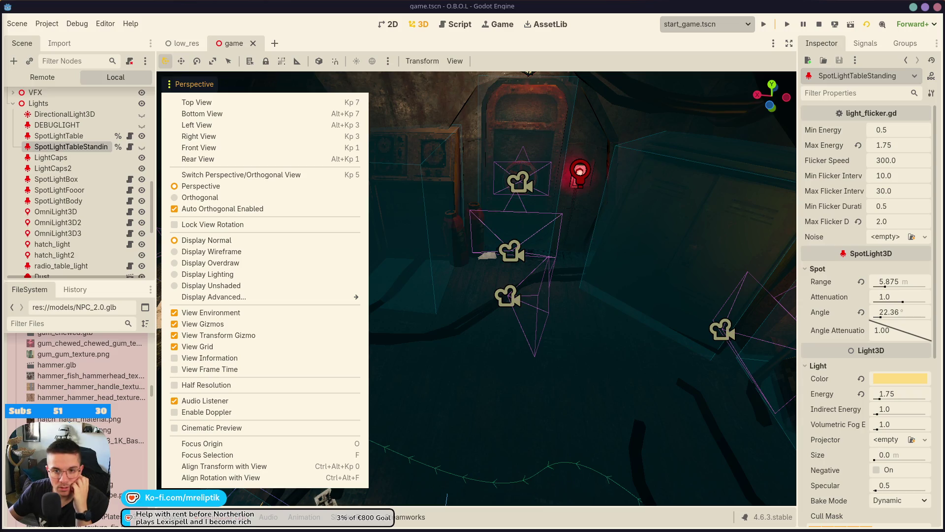
left_click(615, 260)
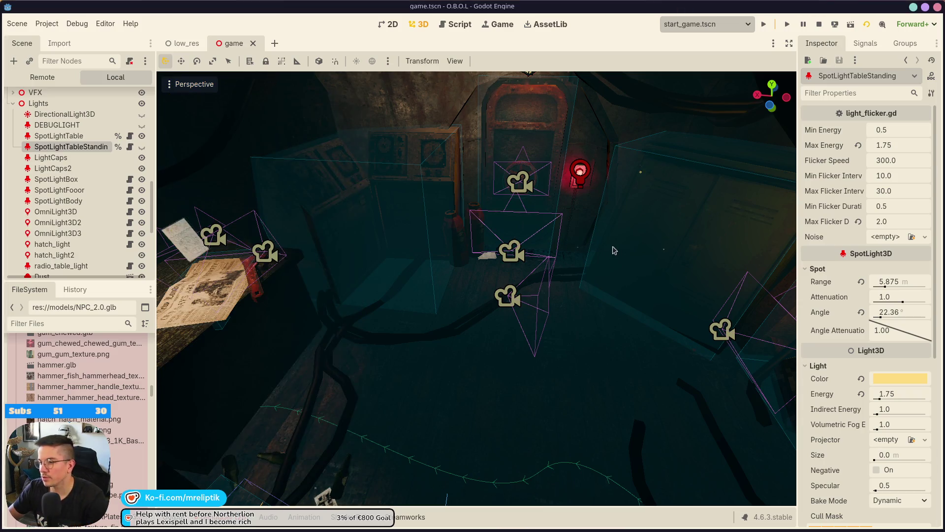
left_click_drag(600, 250, 600, 251)
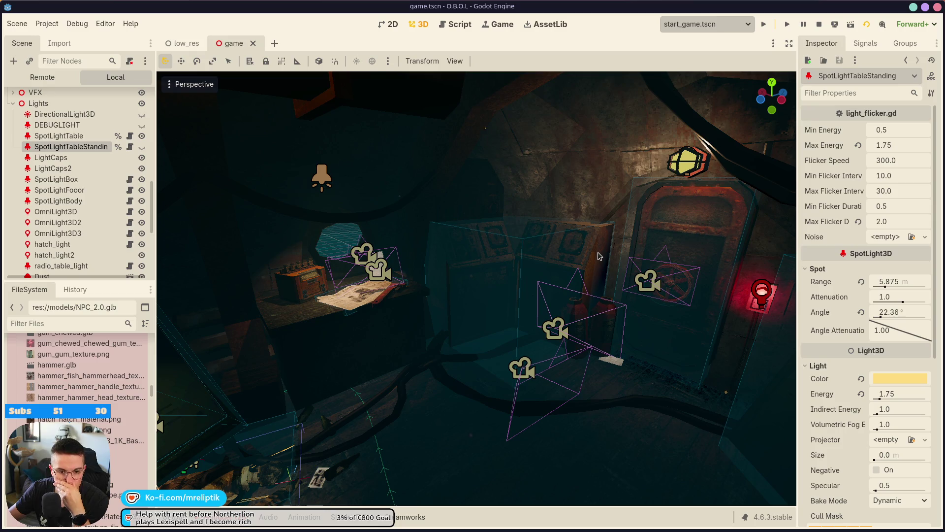
mouse_move(596, 276)
left_mouse_down()
mouse_move(443, 296)
mouse_move(541, 283)
mouse_move(521, 278)
mouse_move(650, 272)
mouse_move(561, 252)
left_mouse_up()
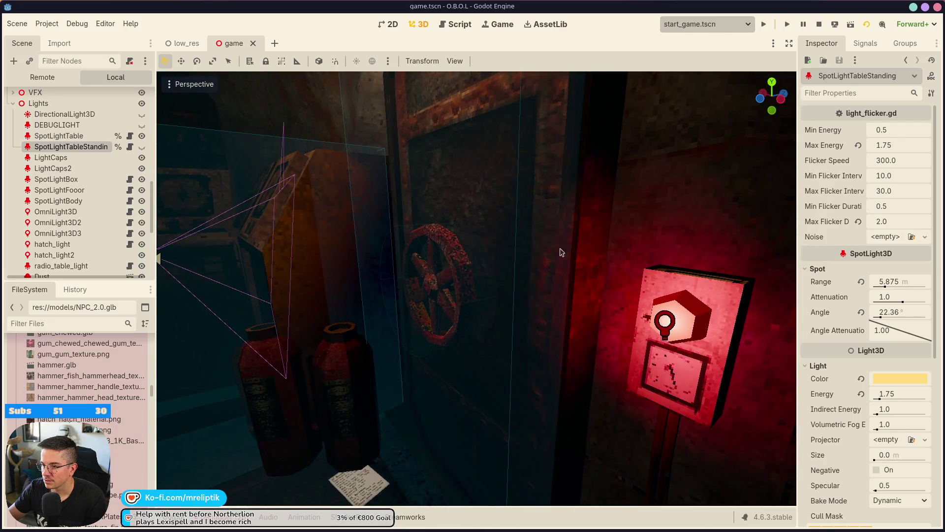
Select the hatch via its valve wheel and inspect HatchInteractable's collision shape and mesh children
left_click(443, 256)
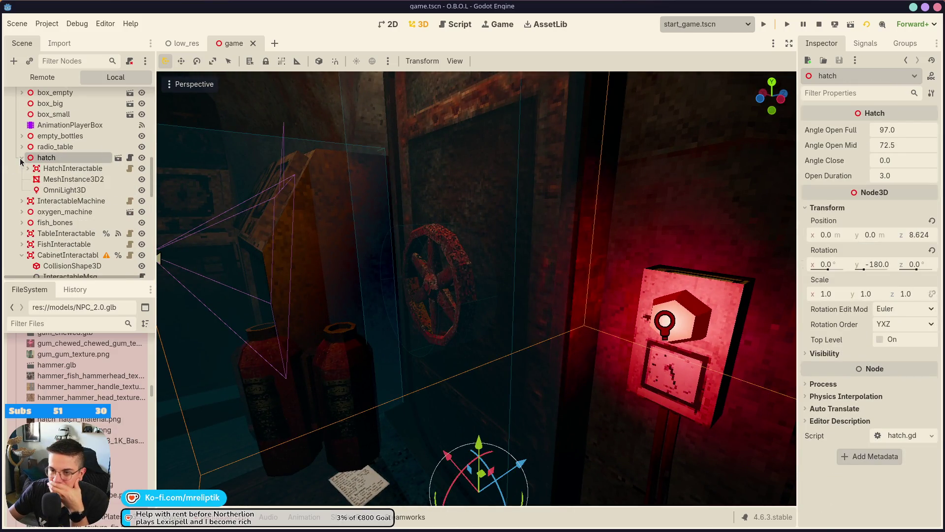
left_click(63, 169)
left_click(27, 169)
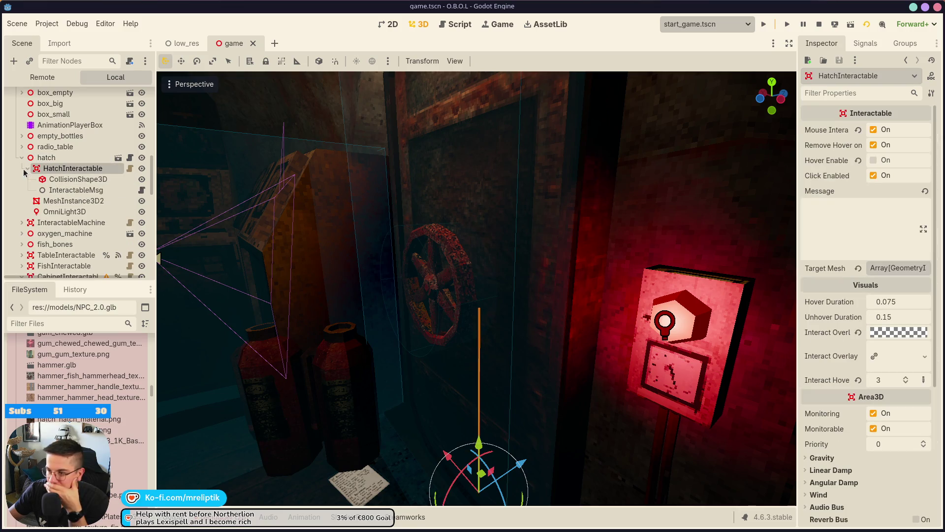
left_click(69, 179)
left_click(64, 202)
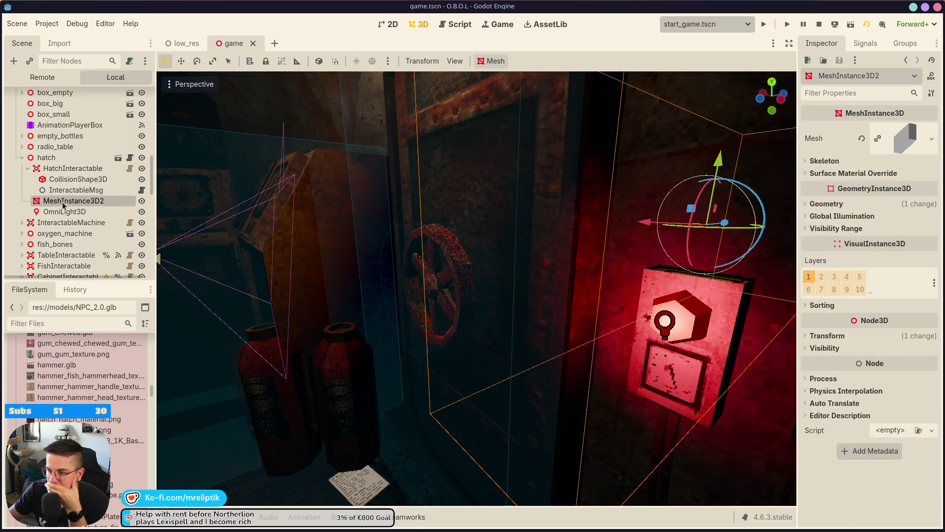
left_click(107, 159)
Open hatch.tscn in its own 3D tab and select the valve Area3D's Message field
left_click(128, 159)
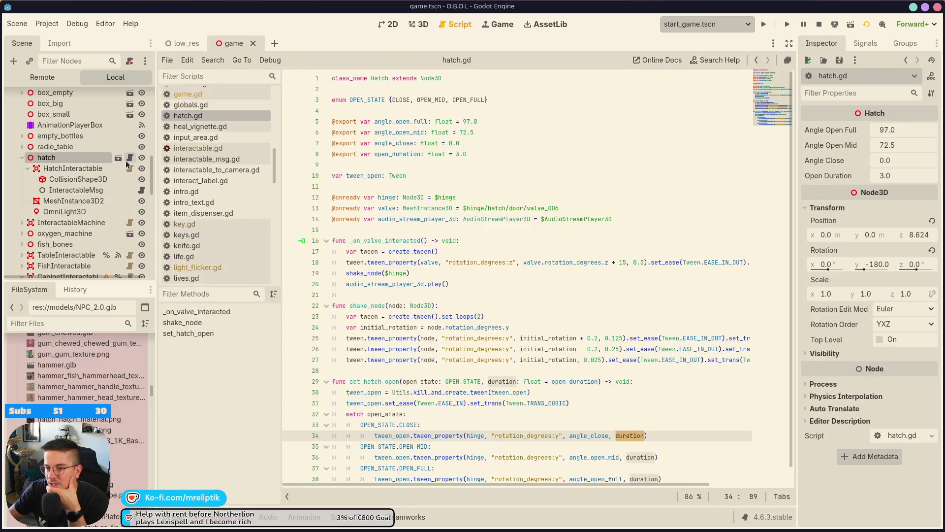
left_click(119, 158)
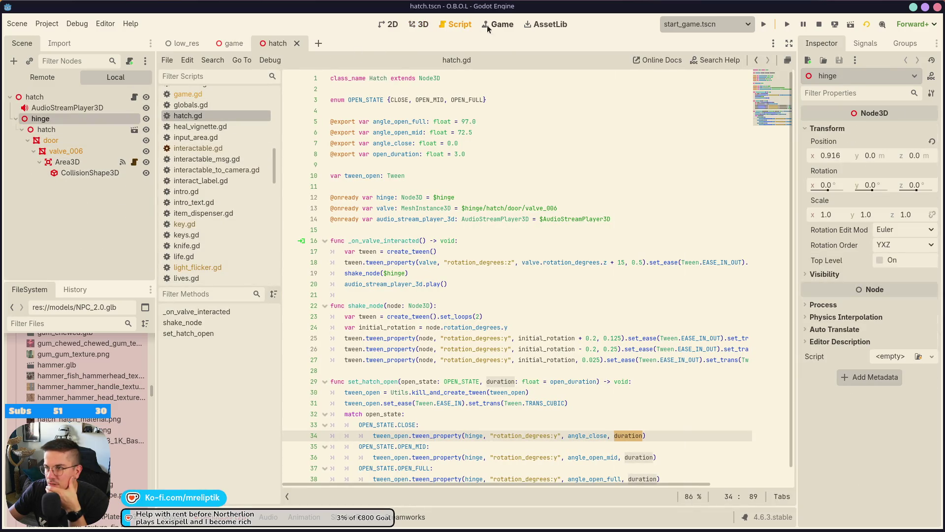
left_click(486, 25)
key("ctrl+F2")
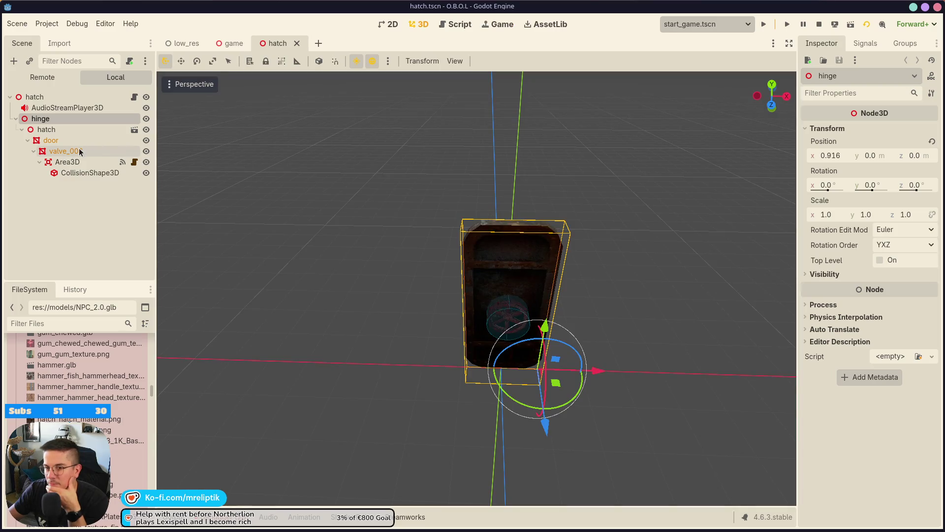
left_click(76, 141)
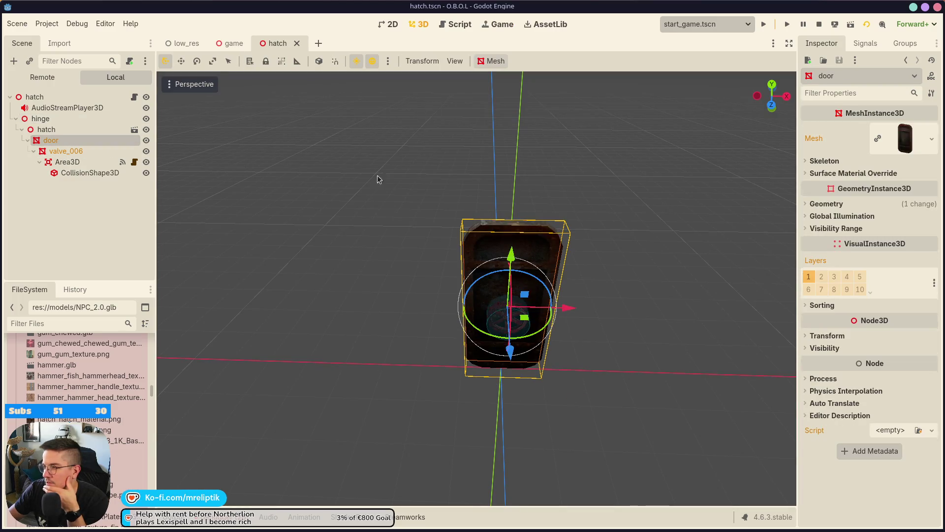
left_click(79, 163)
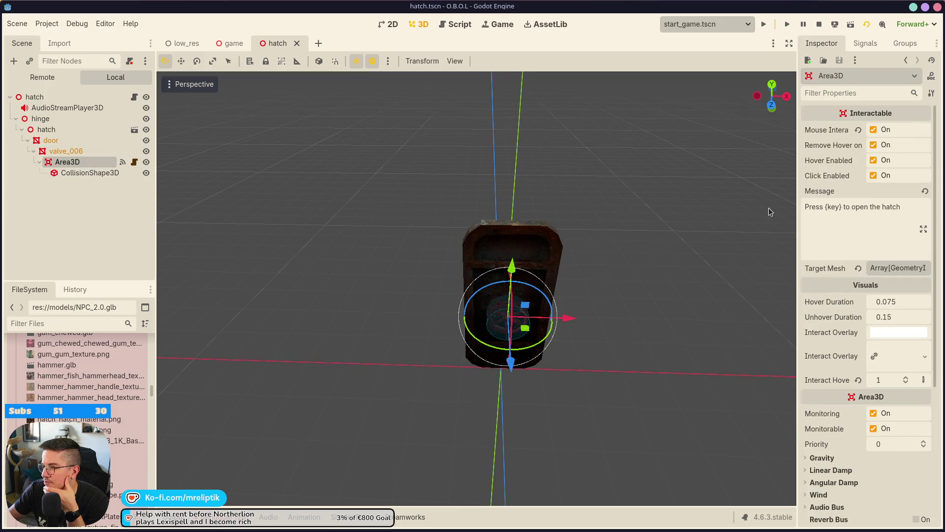
left_click(855, 221)
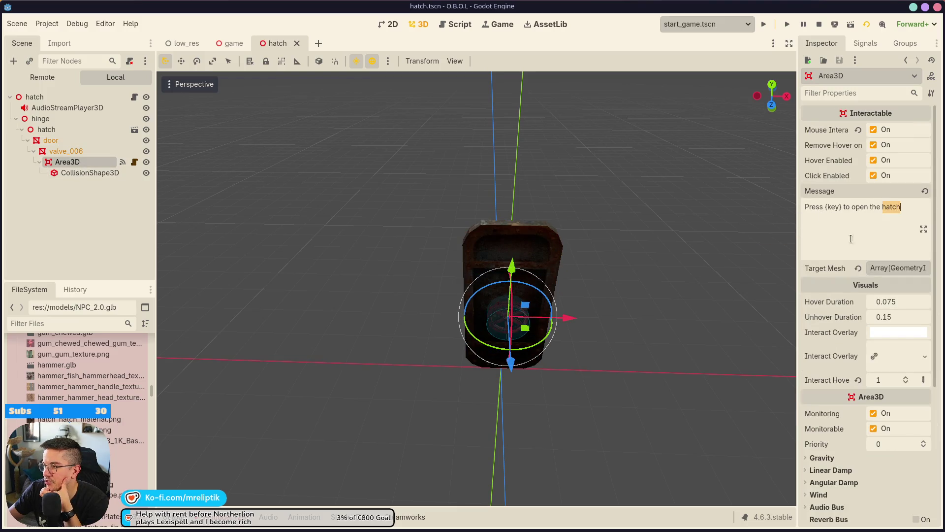
Clear the valve's old message text and zoom the viewport in close on the valve
left_click_drag(796, 238, 699, 241)
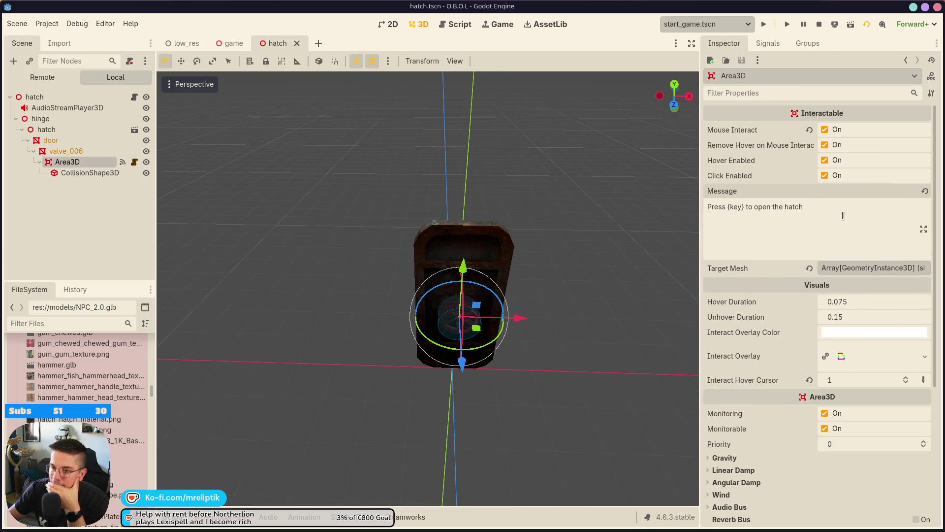
left_click_drag(851, 213, 710, 196)
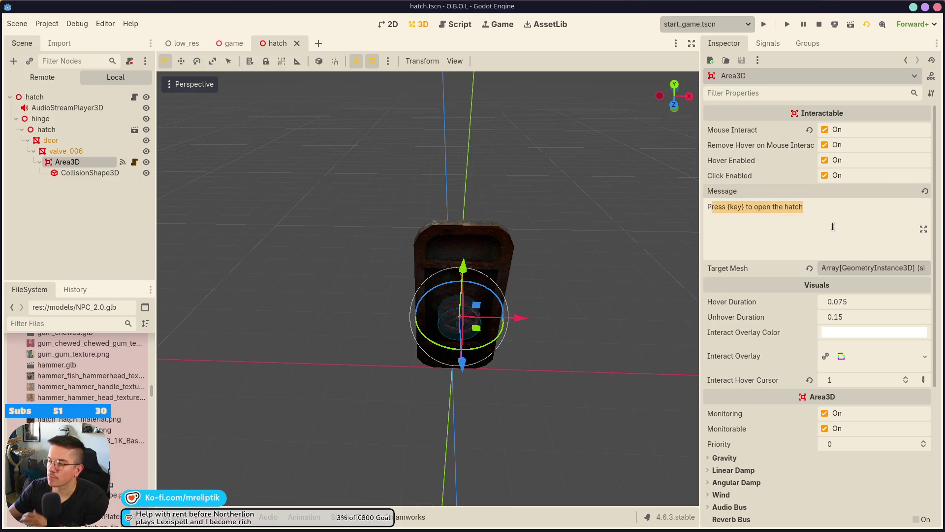
key("BackSpace")
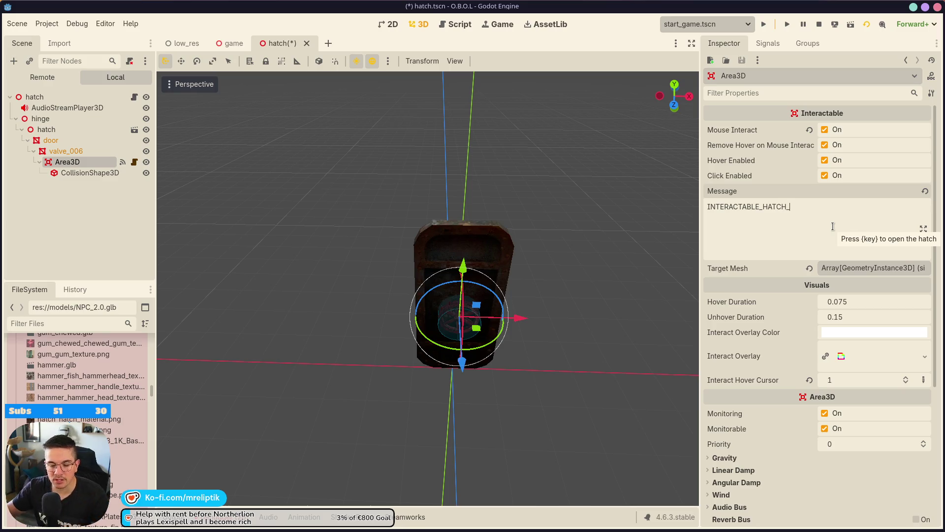
mouse_move(554, 384)
left_mouse_down()
mouse_move(507, 251)
mouse_move(467, 238)
mouse_move(482, 248)
mouse_move(553, 388)
left_mouse_up()
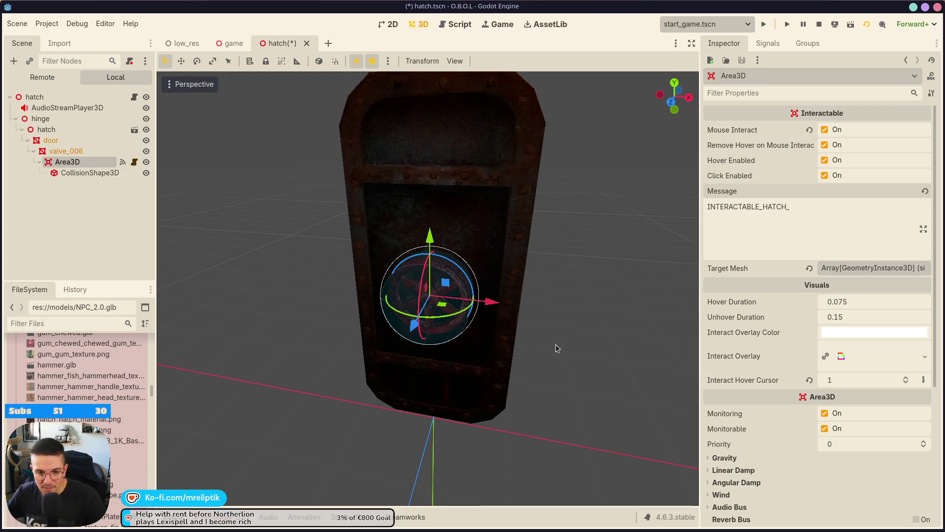
scroll(426, 290, "up", 3)
scroll(426, 289, "down", 5)
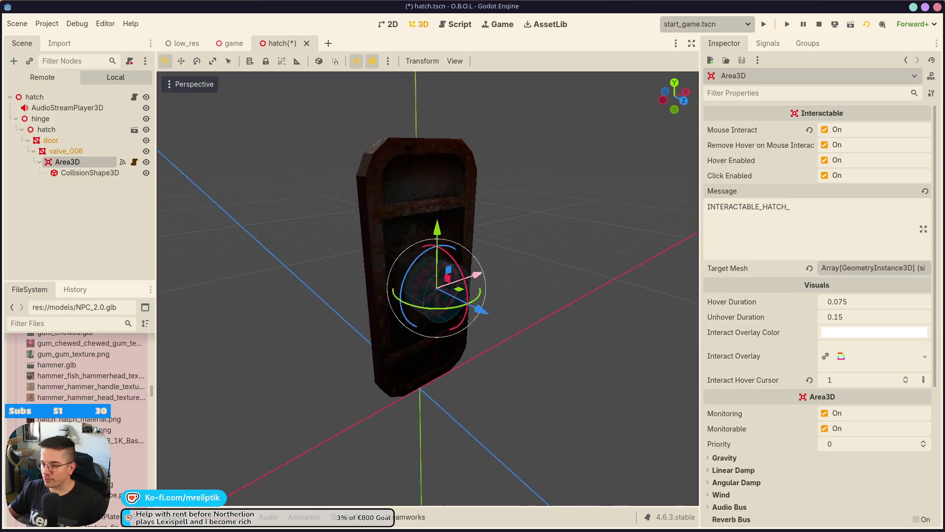
scroll(427, 289, "up", 3)
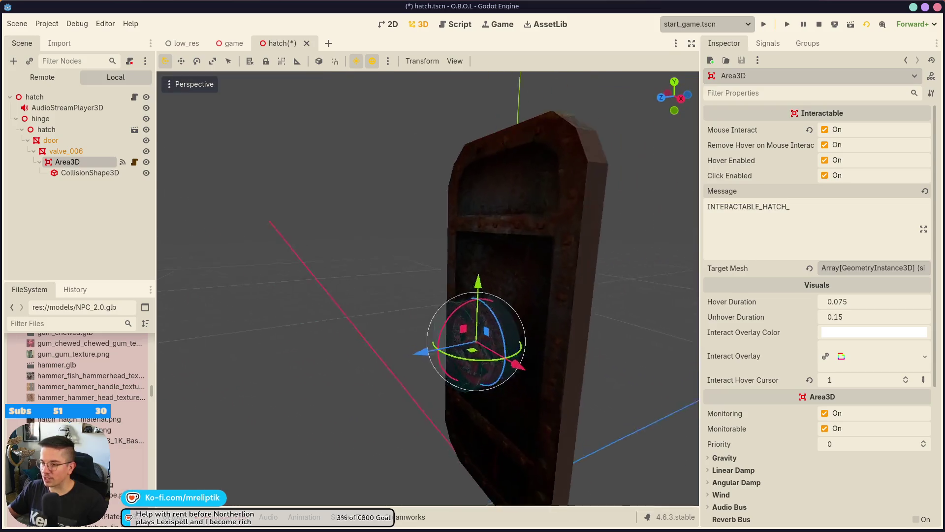
scroll(428, 288, "down", 5)
scroll(428, 289, "up", 5)
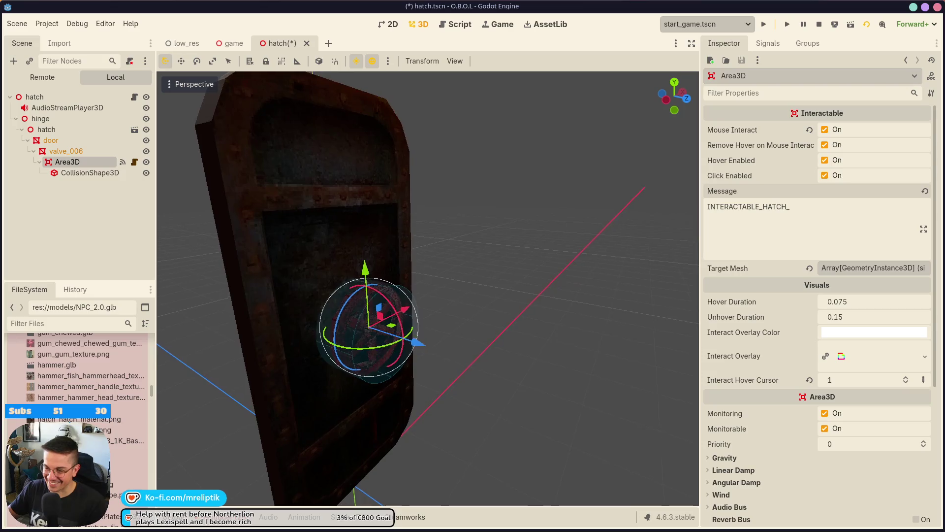
mouse_move(427, 288)
left_mouse_down()
mouse_move(320, 290)
mouse_move(506, 295)
mouse_move(512, 271)
mouse_move(521, 271)
mouse_move(457, 376)
mouse_move(523, 414)
mouse_move(552, 413)
mouse_move(485, 394)
mouse_move(587, 427)
mouse_move(500, 436)
mouse_move(443, 422)
mouse_move(443, 392)
mouse_move(391, 342)
left_mouse_up()
scroll(457, 369, "down", 3)
mouse_move(348, 394)
left_mouse_down()
mouse_move(553, 407)
mouse_move(509, 348)
mouse_move(498, 427)
mouse_move(483, 353)
mouse_move(480, 403)
mouse_move(534, 354)
mouse_move(635, 359)
mouse_move(489, 376)
mouse_move(647, 370)
mouse_move(512, 380)
mouse_move(537, 379)
left_mouse_up()
scroll(488, 333, "up", 3)
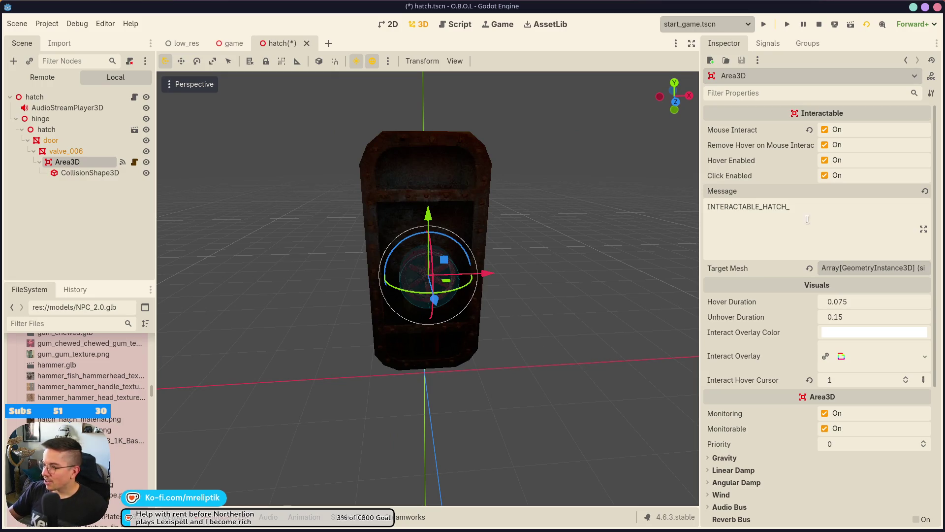
scroll(499, 272, "up", 5)
mouse_move(499, 272)
left_mouse_down()
mouse_move(415, 371)
mouse_move(496, 337)
mouse_move(443, 373)
mouse_move(374, 374)
mouse_move(443, 369)
mouse_move(566, 335)
left_mouse_up()
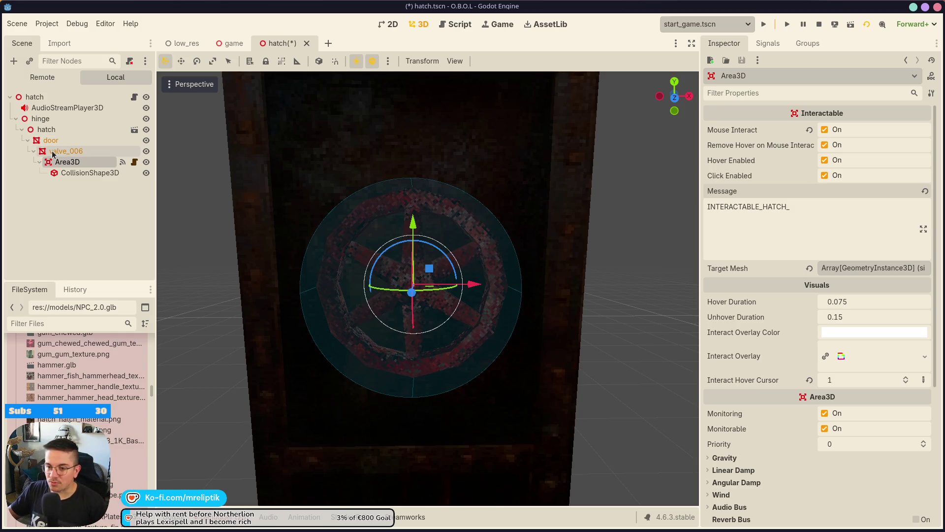
Complete the message as INTERACTABLE_HATCH_VALVE and save hatch.tscn
type("VALVE")
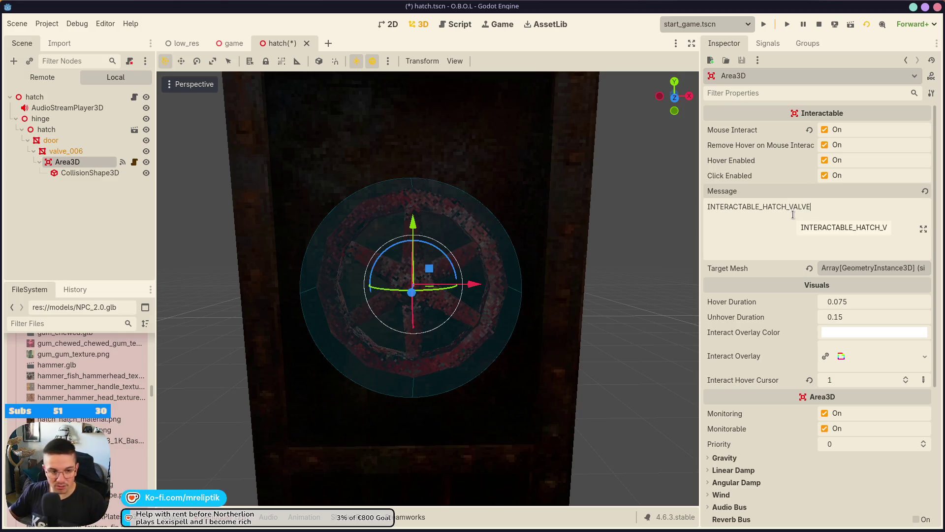
key("ctrl+s")
key("ctrl+a")
key("ctrl+c")
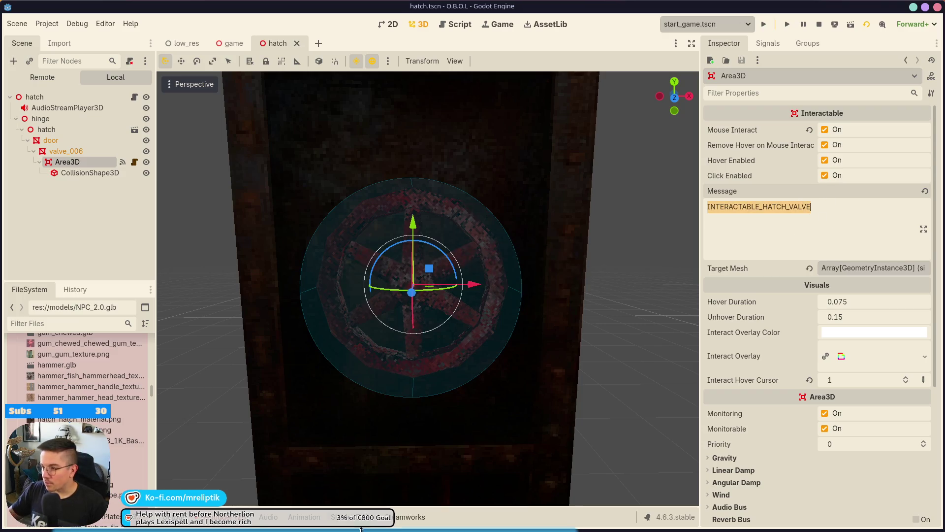
key("alt+Tab")
Insert a new row 166 and paste the INTERACTABLE_HATCH_VALVE key into A166
scroll(114, 320, "down", 20)
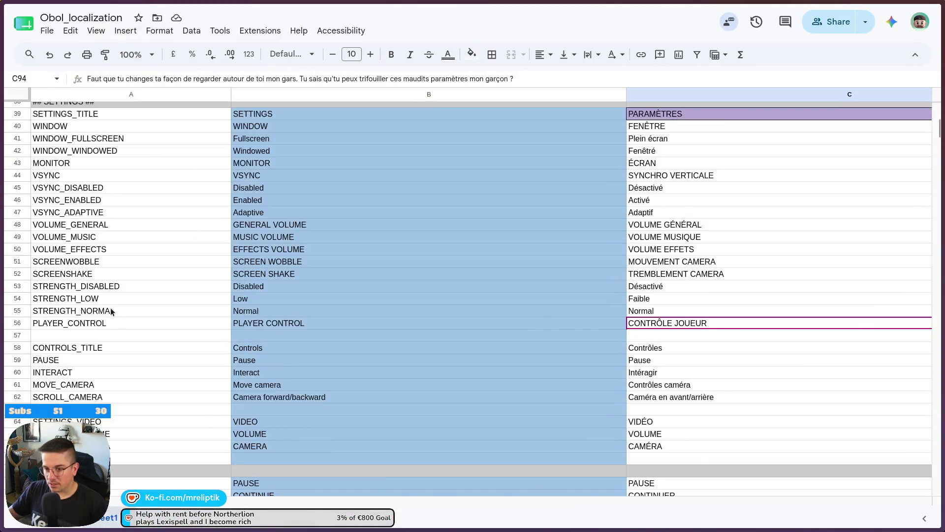
scroll(113, 321, "down", 15)
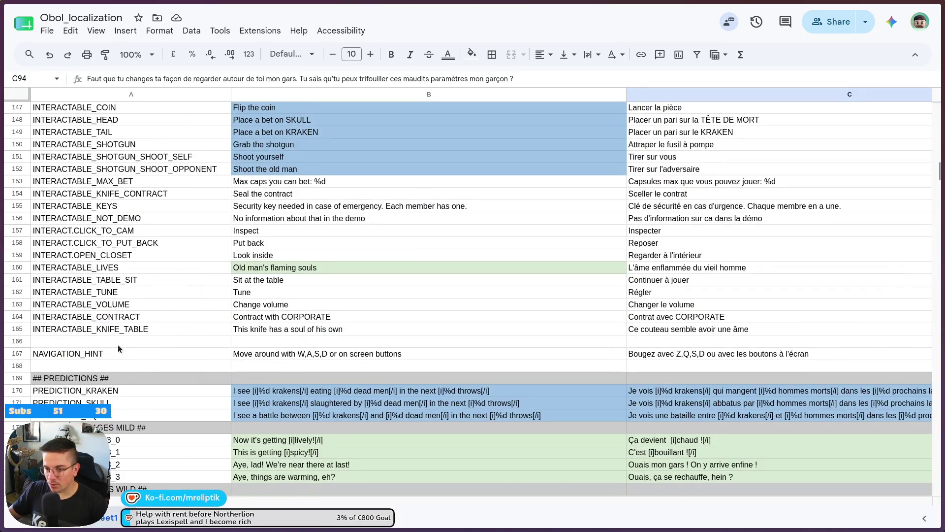
right_click(104, 343)
key("Escape")
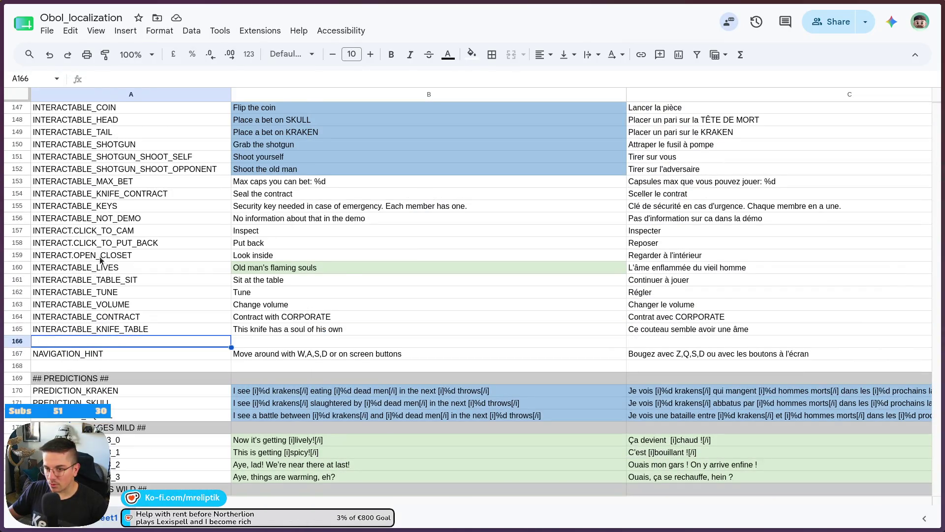
scroll(127, 187, "up", 2)
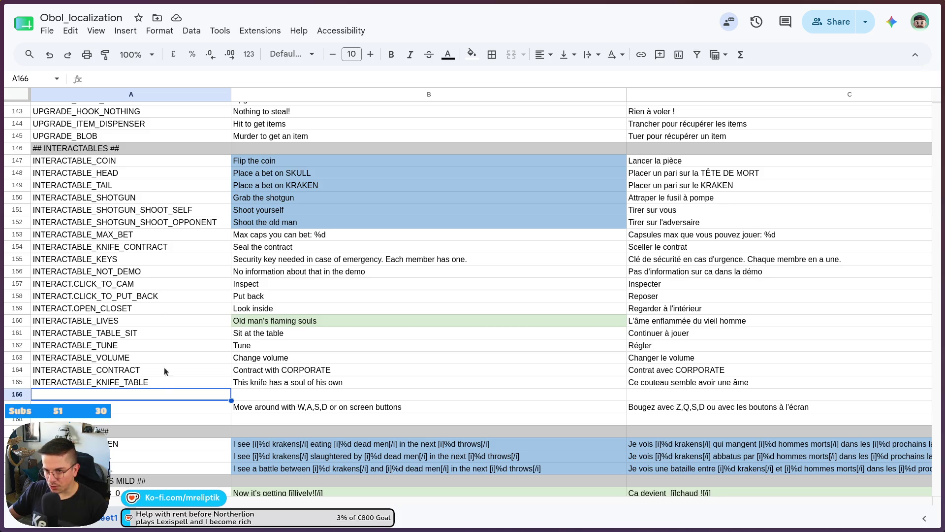
right_click(108, 397)
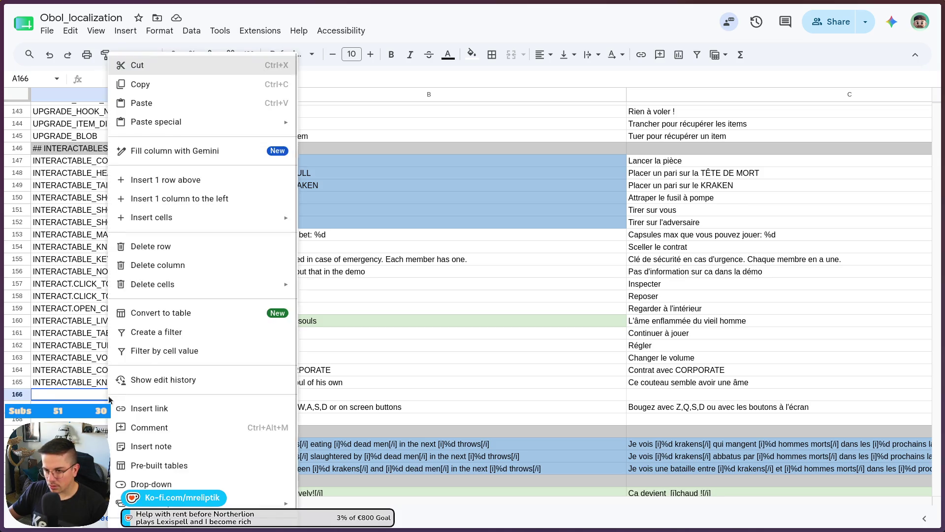
left_click(192, 179)
key("ctrl+v")
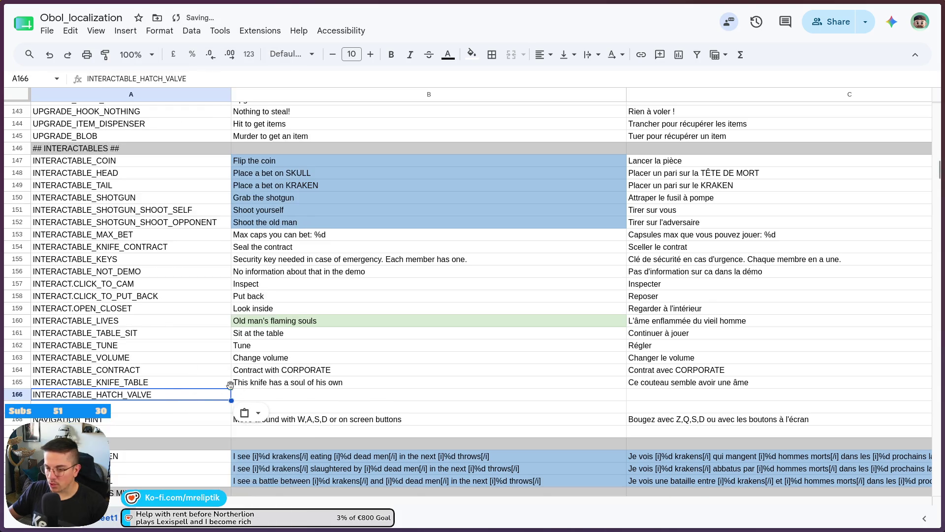
Enter 'The valve seems to not do anything' in B166 and its French translation in C166
left_click(261, 395)
type("The valve seems to not do anything")
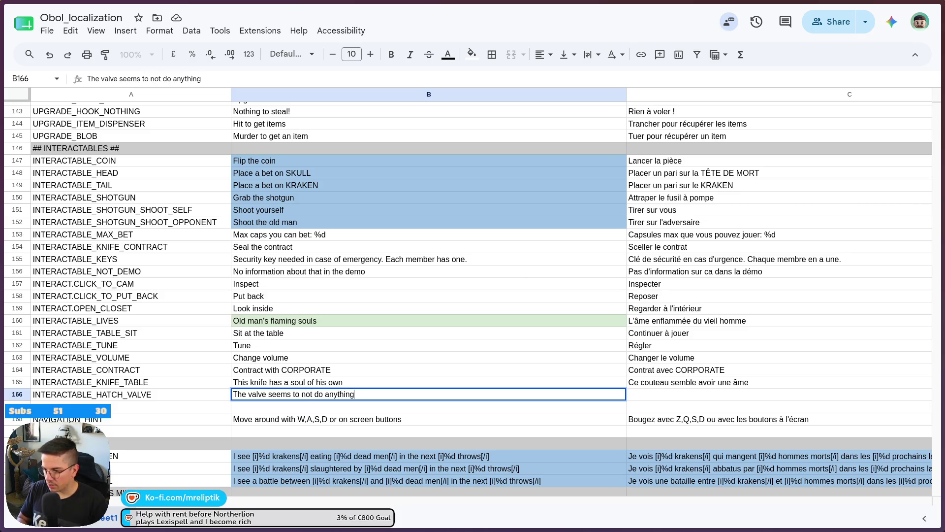
key("Tab")
type("La v")
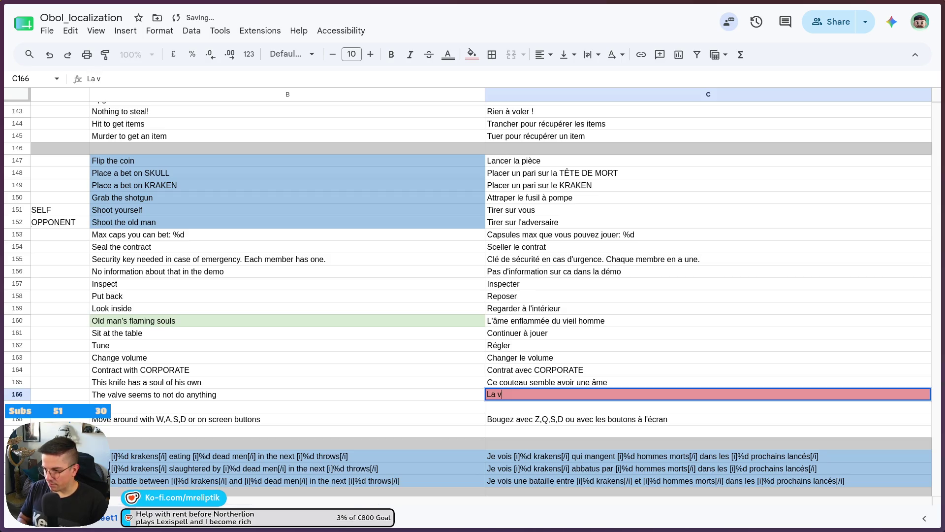
type("alve semble tourner dans le vide")
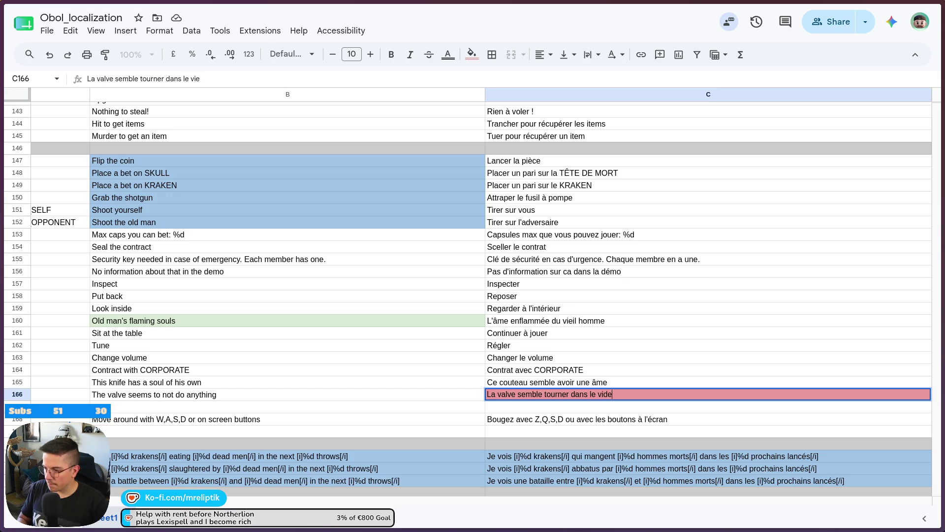
left_click(194, 362)
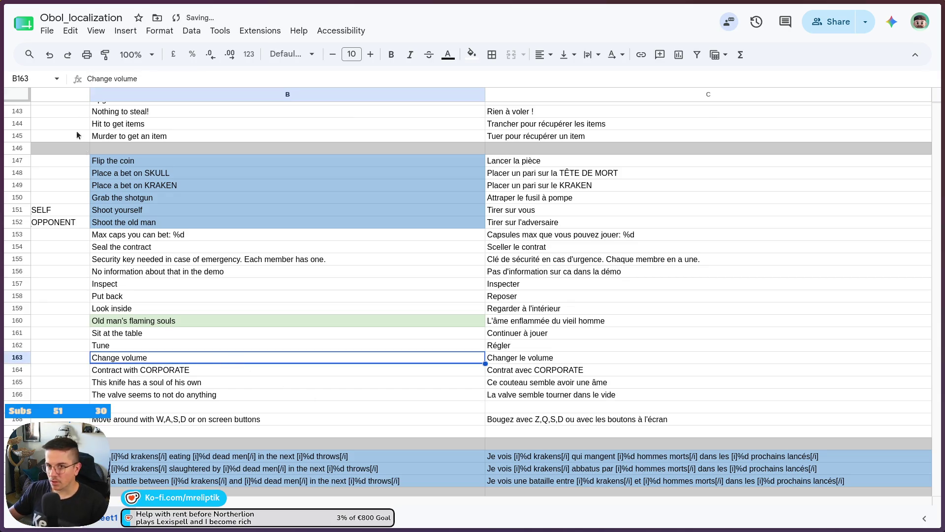
Download the sheet as a CSV file and leave the browser
left_click(46, 30)
mouse_move(98, 175)
left_click(295, 254)
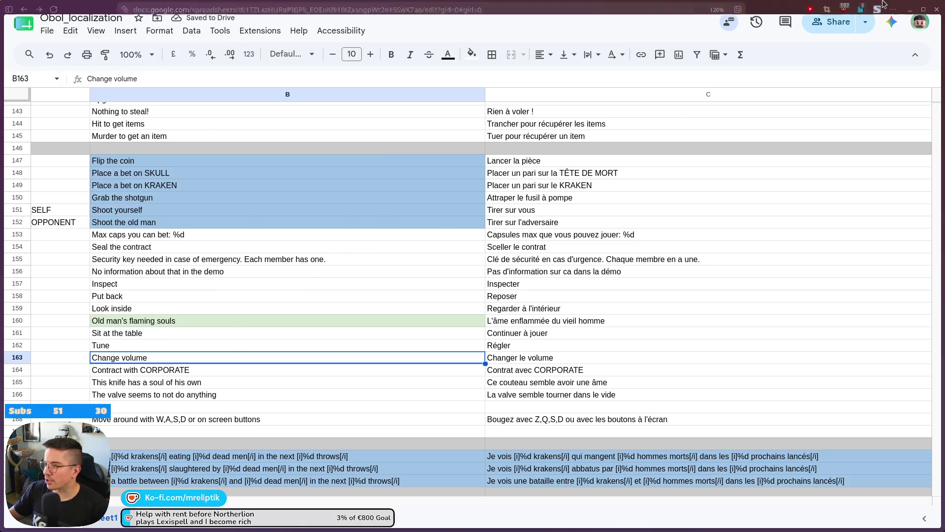
left_click(909, 9)
left_click(108, 522)
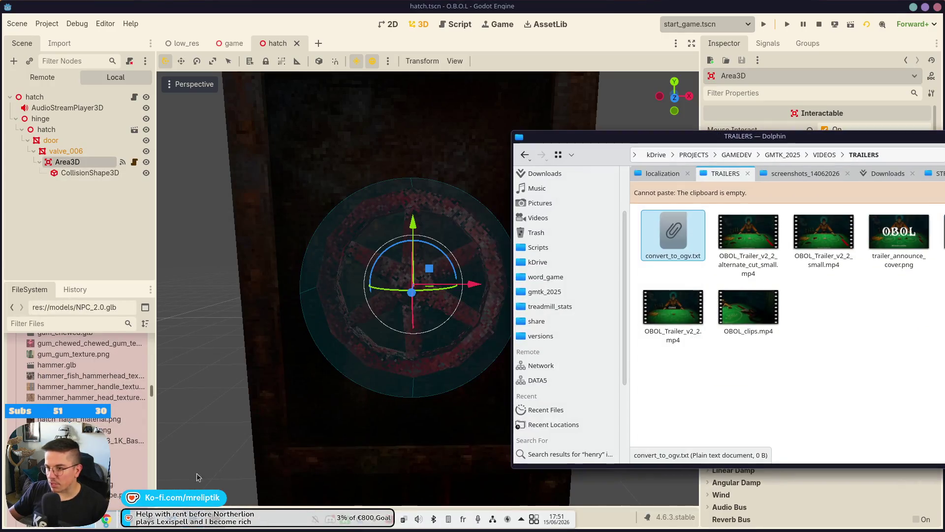
Move the downloaded Obol_localization CSV from Downloads into the localization folder, replacing the old copy
left_click_drag(780, 138, 351, 143)
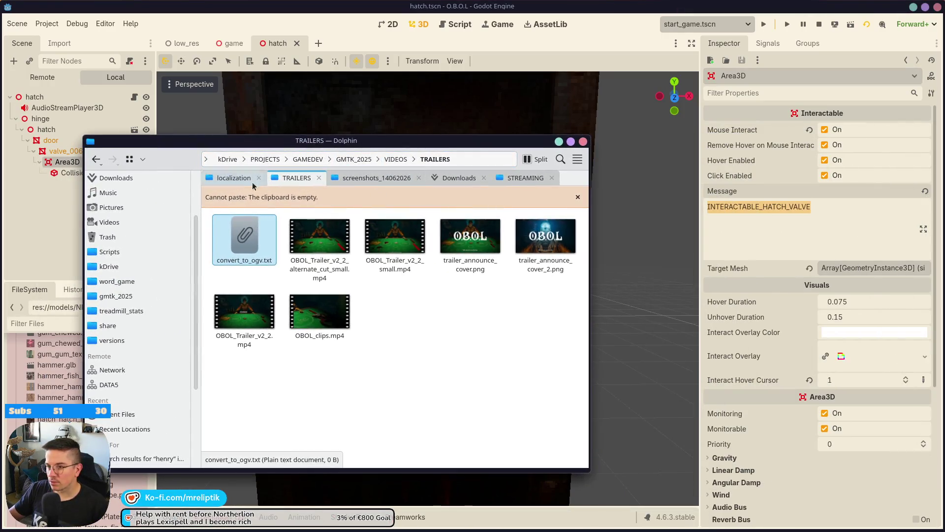
left_click(231, 178)
left_click(457, 178)
left_click(290, 211)
mouse_move(291, 211)
left_mouse_down()
mouse_move(216, 178)
mouse_move(286, 344)
mouse_move(344, 347)
left_mouse_up()
left_click(377, 378)
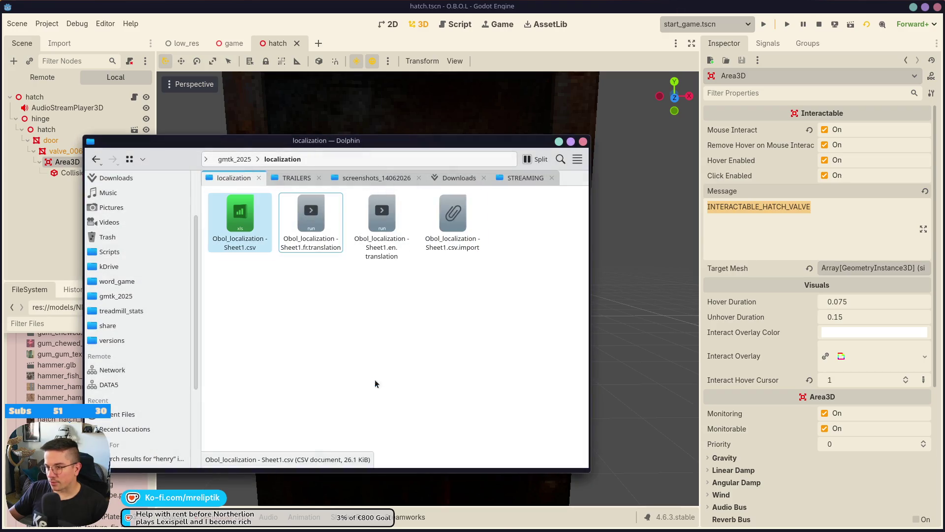
left_click(559, 142)
left_click(206, 285)
scroll(344, 275, "down", 5)
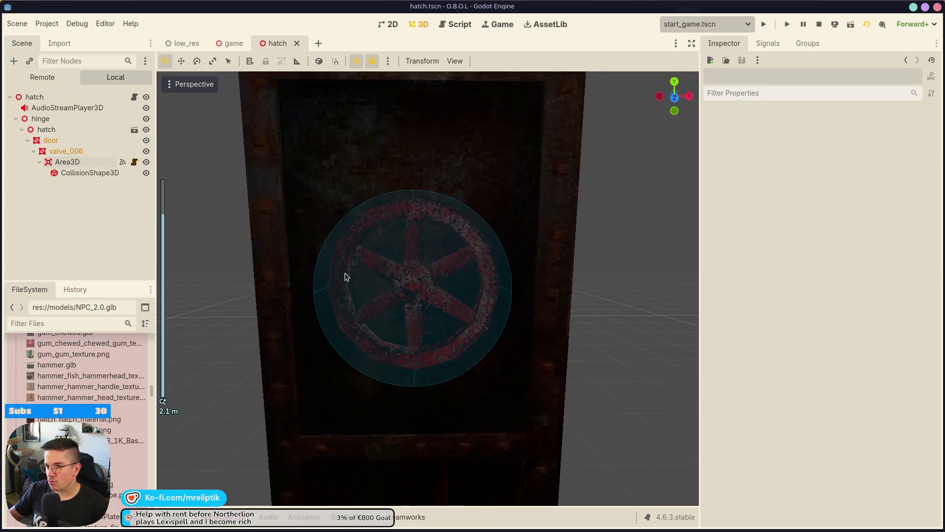
Close the hatch scene, run the game scene with F5, and try the hatch valve
left_click(234, 43)
left_click(297, 42)
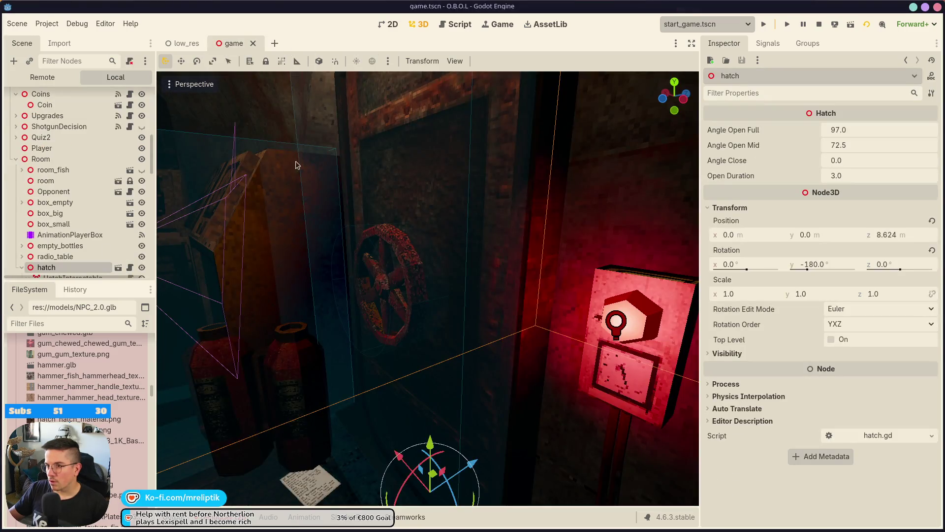
key("F5")
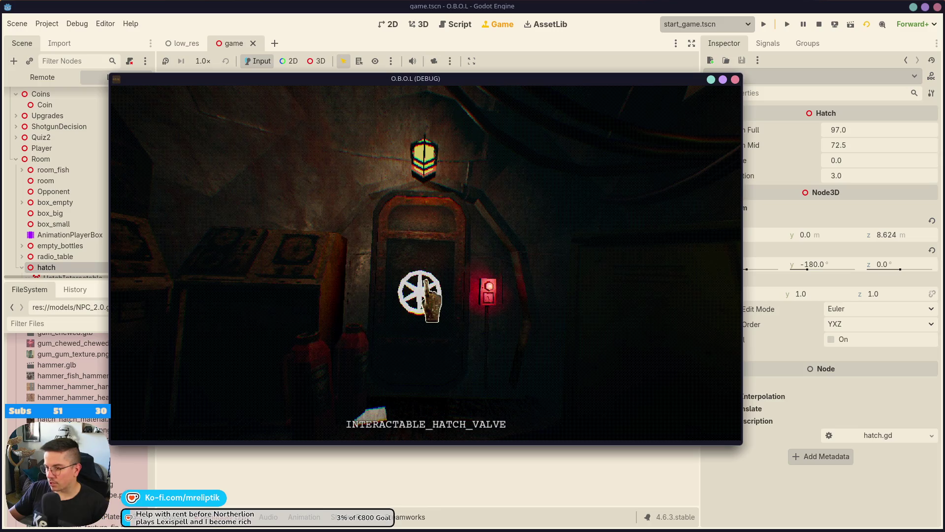
left_click(297, 308)
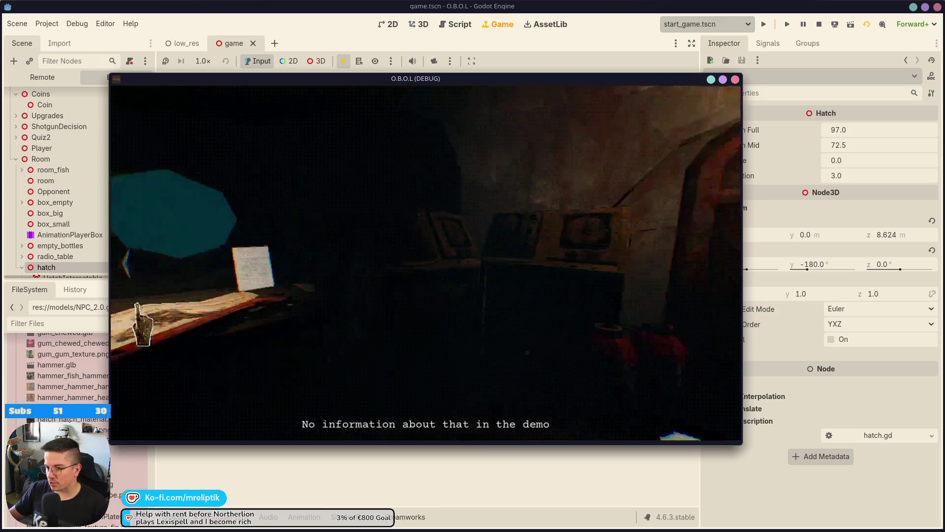
Test the wall note, radio, desk and floor card interactions in the running game
key("a")
left_click(524, 255)
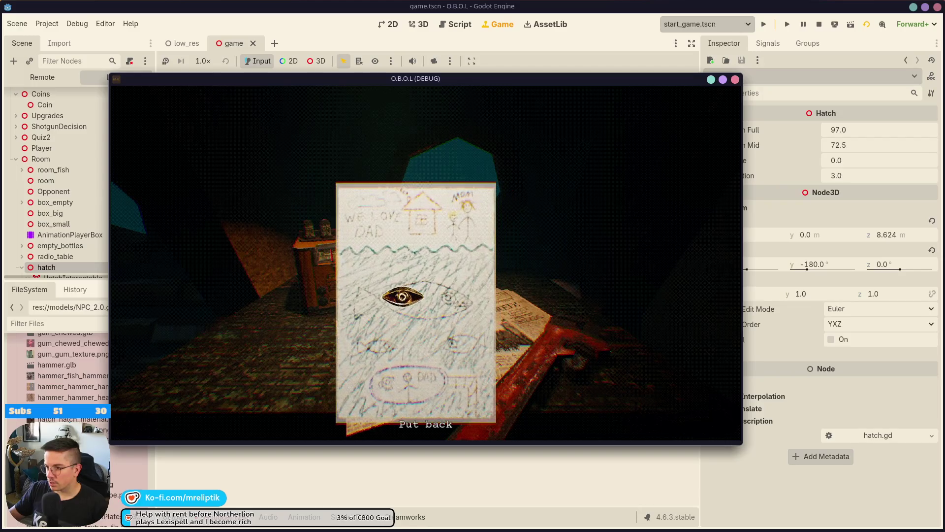
left_click(327, 401)
left_click(355, 283)
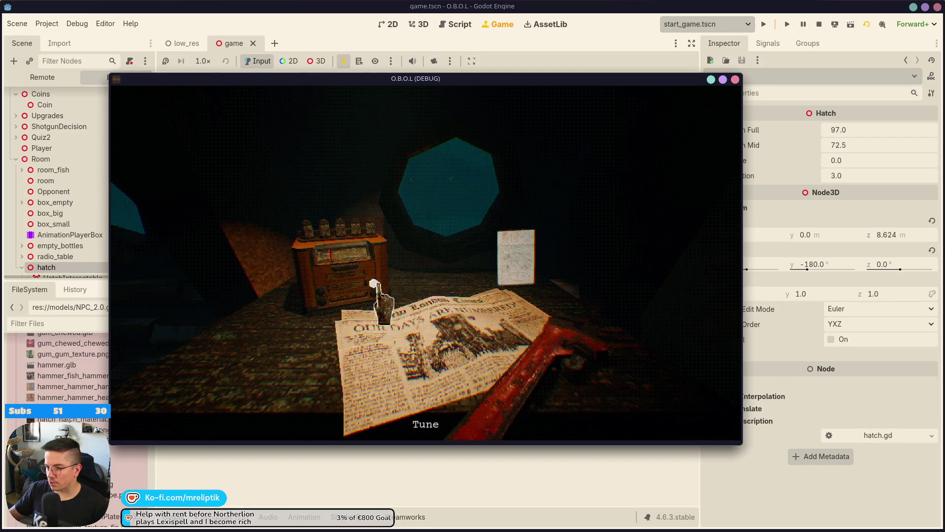
left_click(315, 366)
left_click(129, 268)
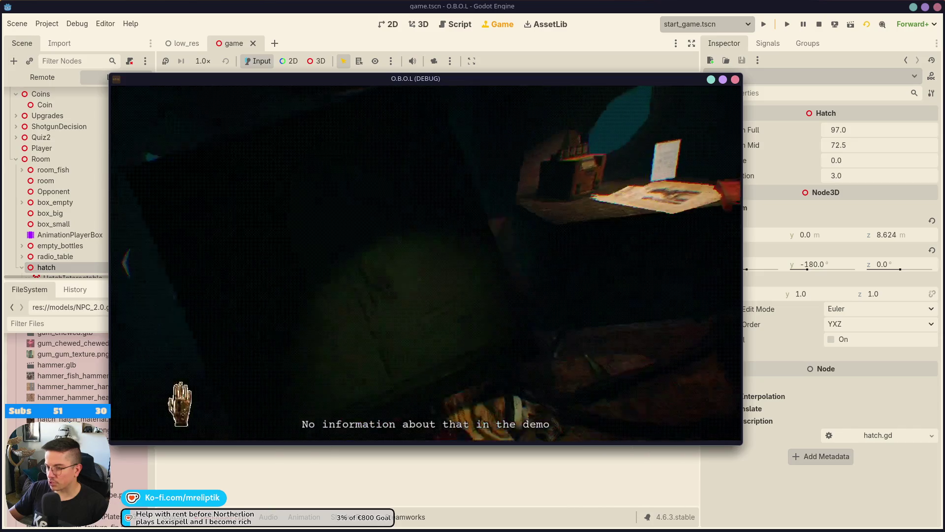
left_click(654, 386)
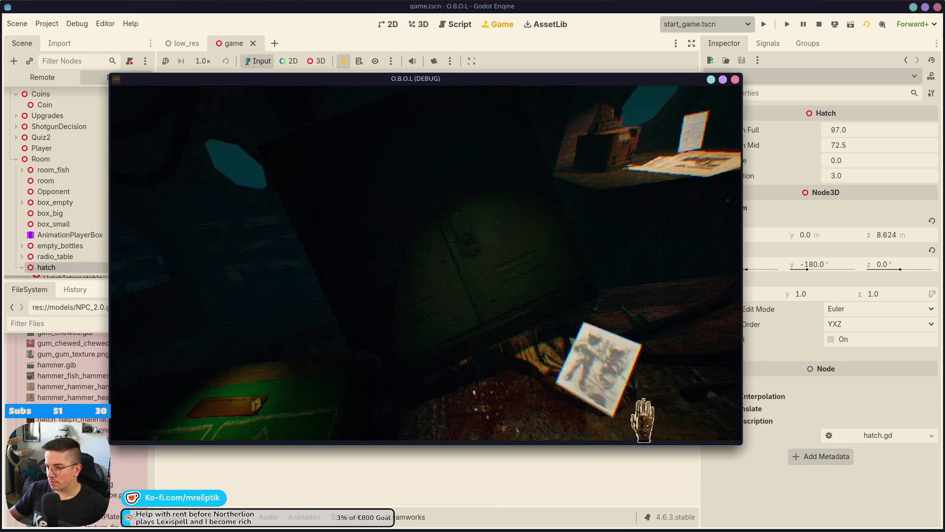
left_click(132, 273)
left_click(132, 259)
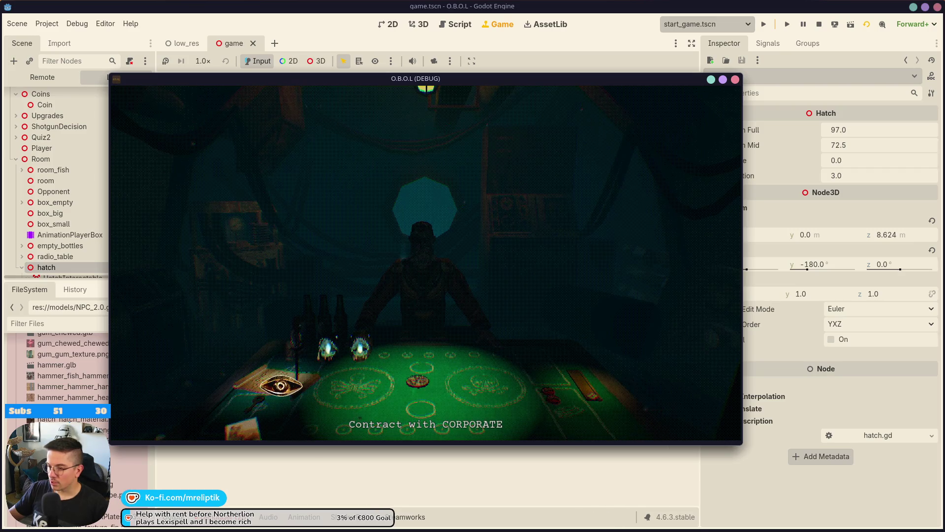
Handle the table card, sit down, answer the evaluation form, and strike the dealer for items
left_click(246, 429)
left_click(414, 389)
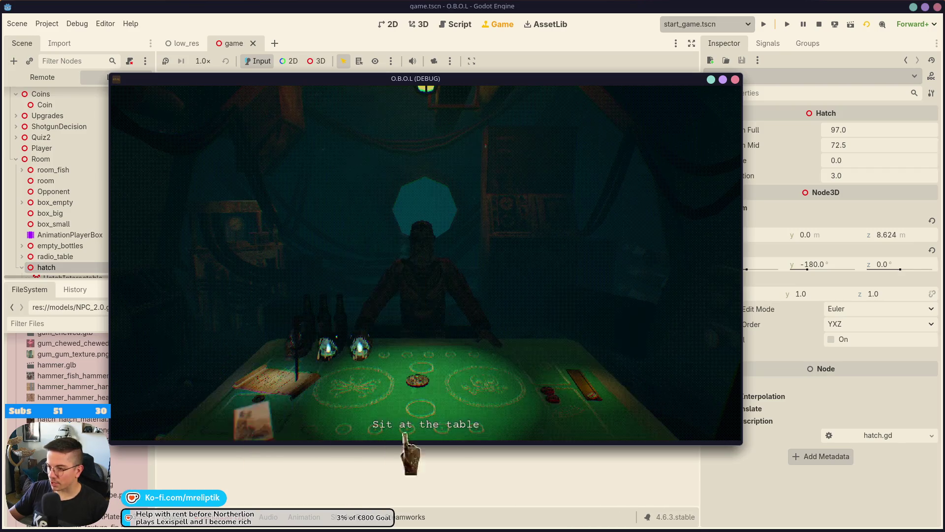
left_click(448, 383)
left_click(449, 422)
left_click(374, 262)
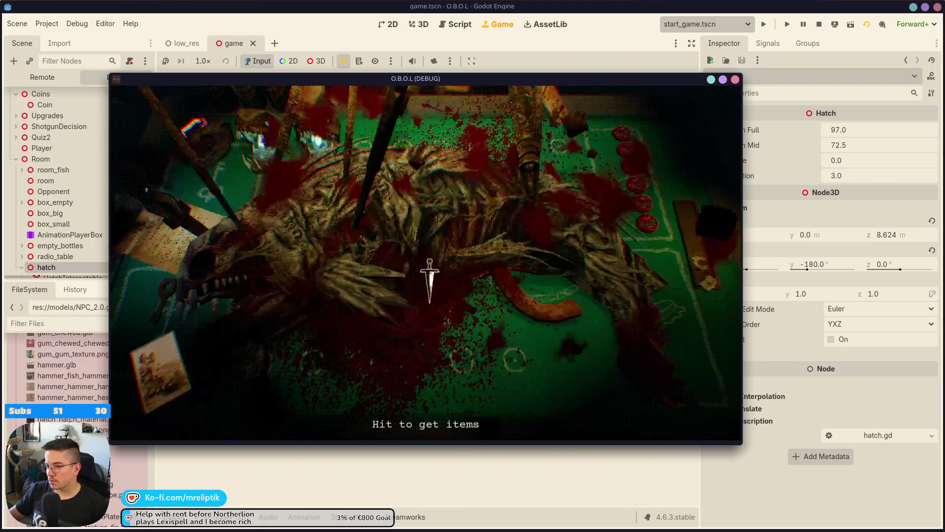
left_click(433, 288)
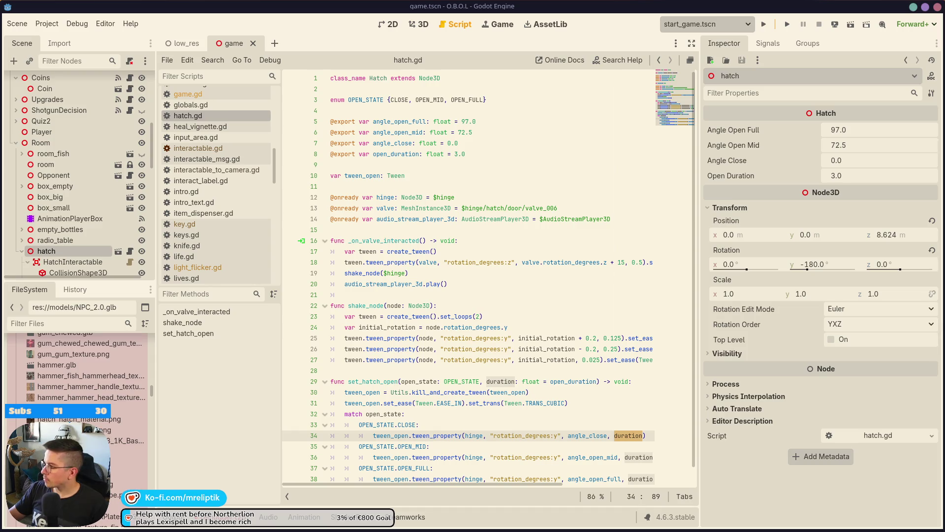
Switch through VS Code to the Obol_localization spreadsheet in the browser
mouse_move(372, 528)
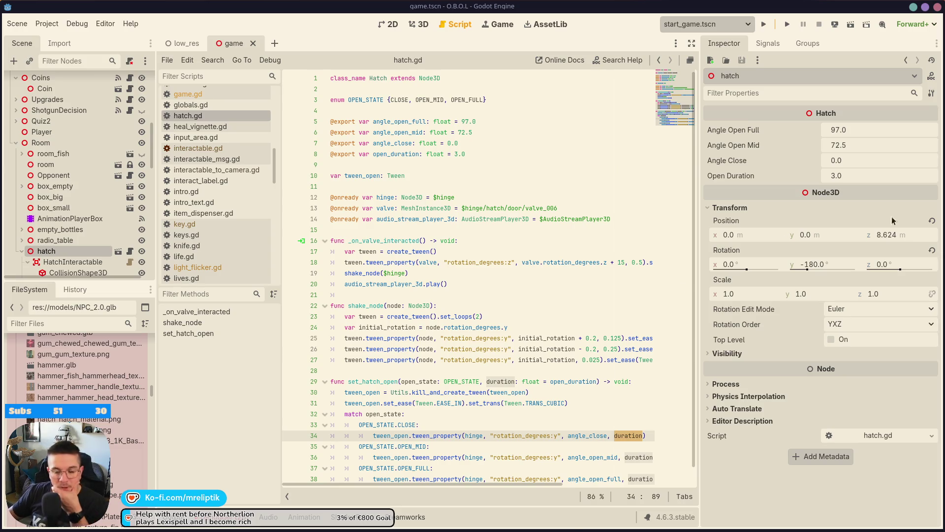
mouse_move(334, 523)
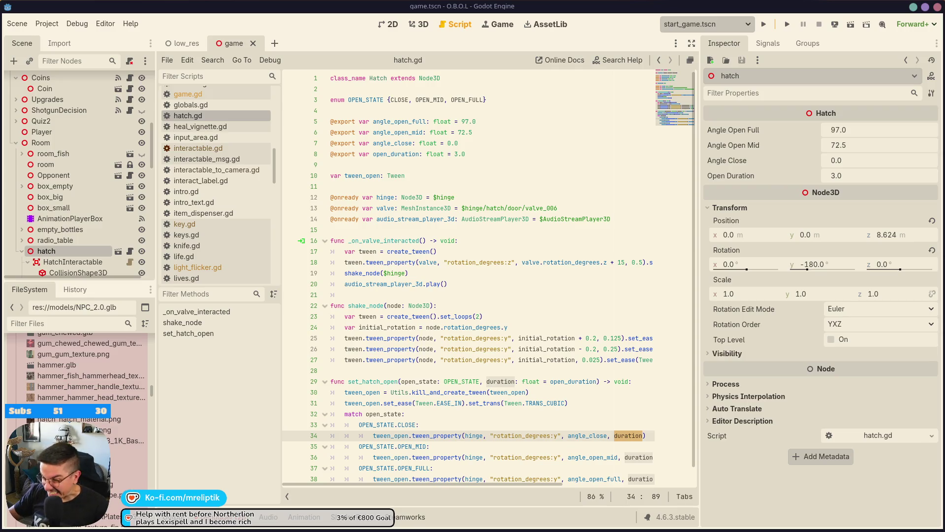
left_click(165, 528)
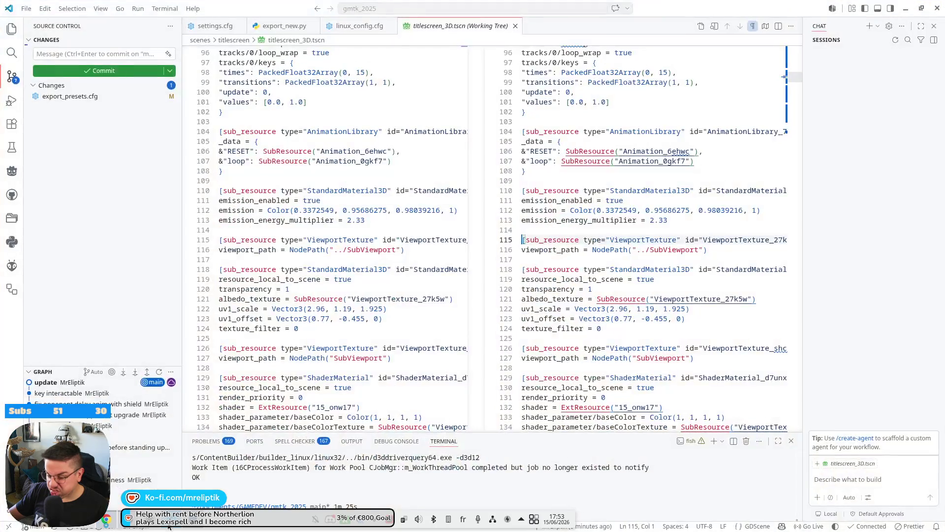
left_click(136, 527)
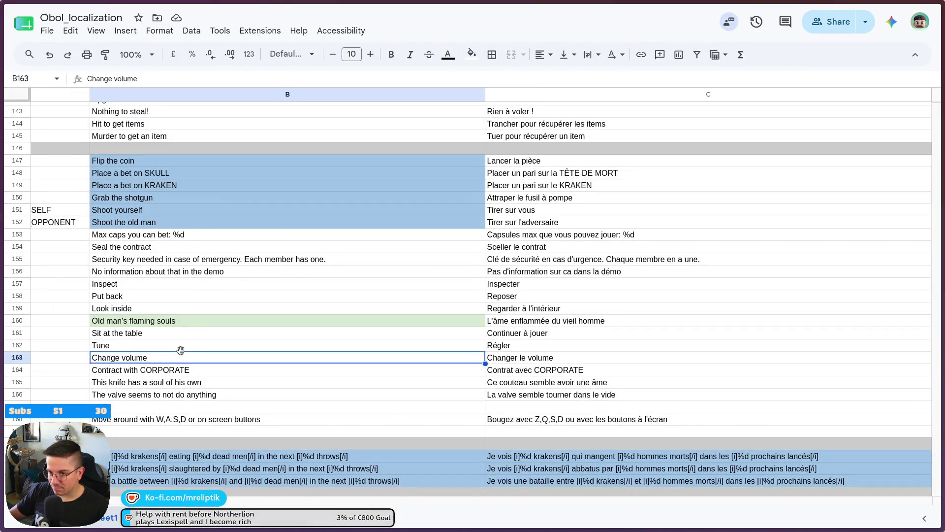
Reword B166 from 'The valve seems to not do anything' to 'This seems to do nothing'
scroll(172, 365, "left", 3)
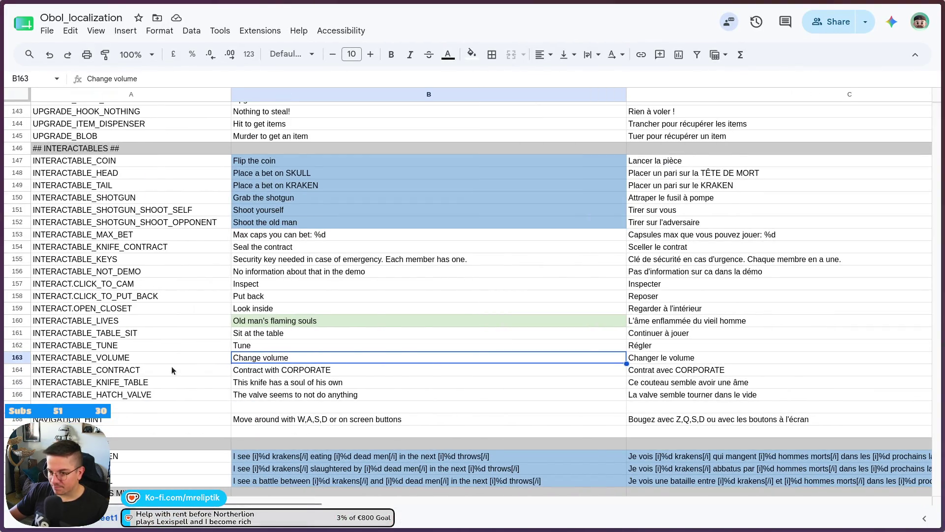
left_click(305, 399)
double_click(257, 396)
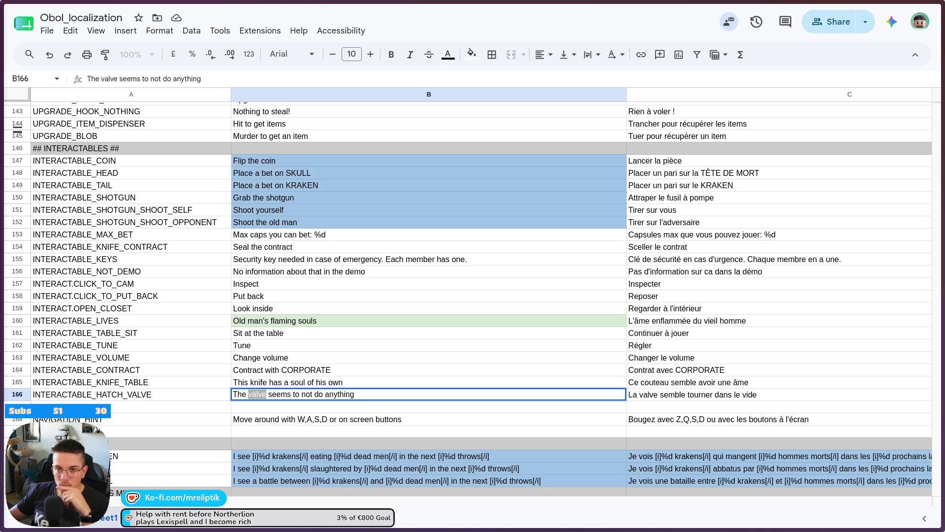
key("Return")
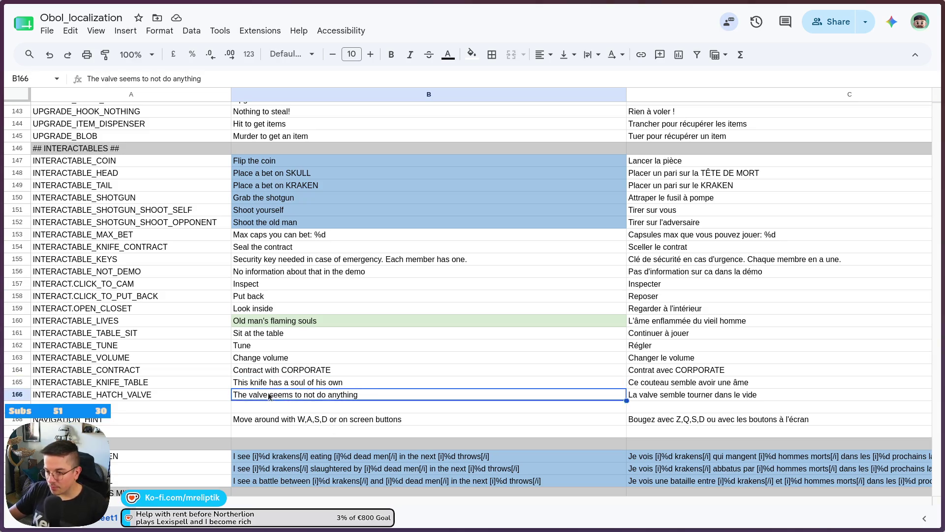
double_click(257, 394)
key("BackSpace")
key("BackSpace")
key("BackSpace")
type("is")
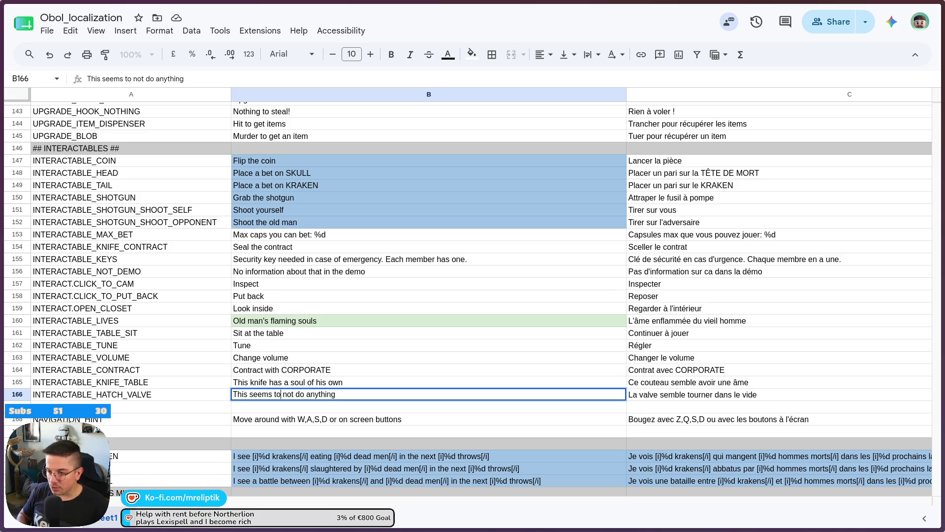
key("ctrl+shift+Right")
key("ctrl+shift+Right")
key("ctrl+shift+Right")
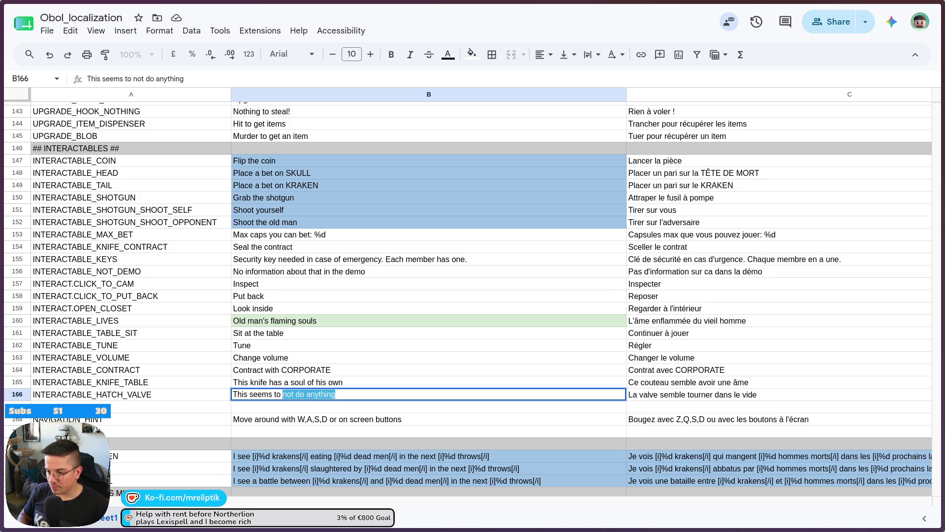
type("do nothing")
key("Return")
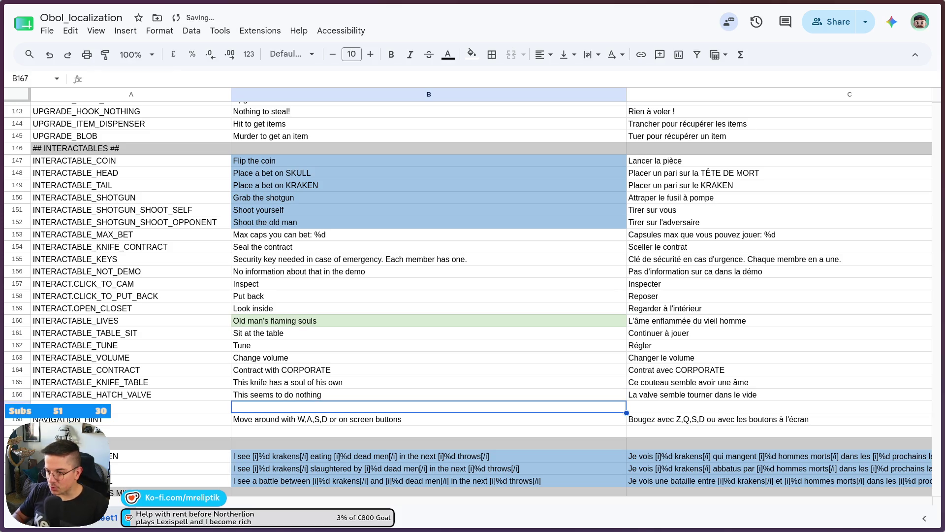
Replace the opening words of C166's French hatch valve text with 'Ca'
double_click(683, 386)
double_click(626, 393)
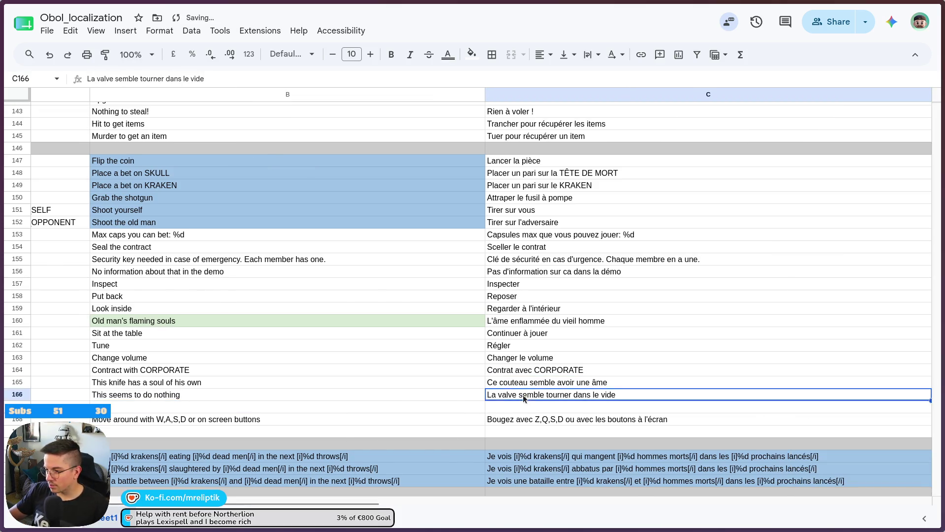
left_click_drag(542, 396, 488, 396)
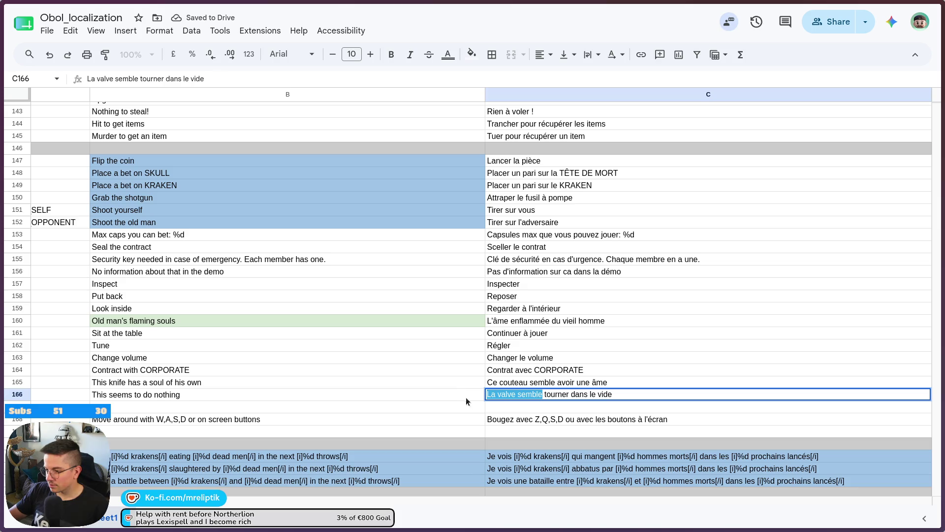
type("Ce")
key("BackSpace")
key("BackSpace")
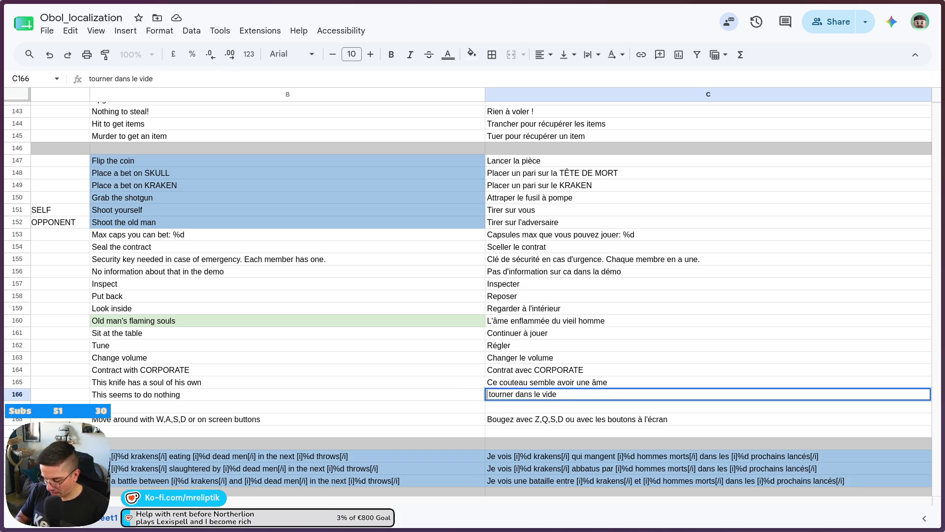
type("Ca")
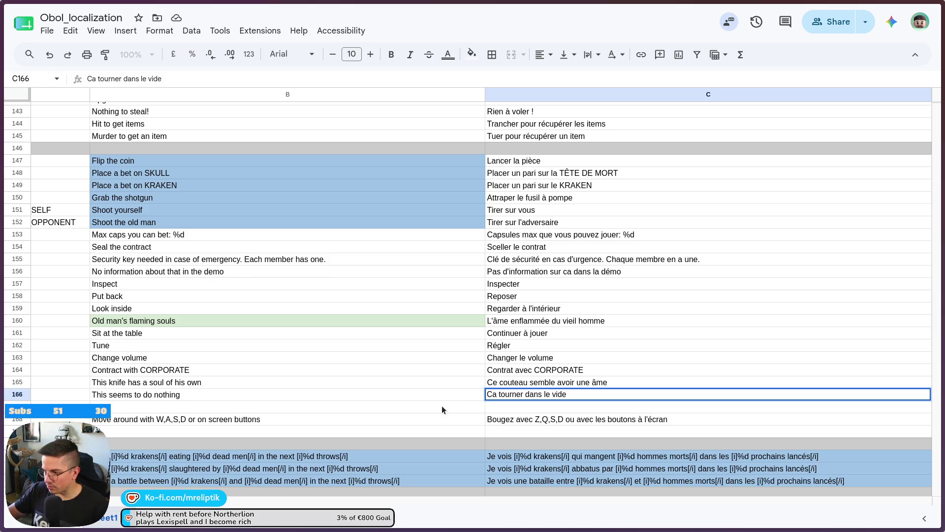
left_click_drag(458, 398, 458, 406)
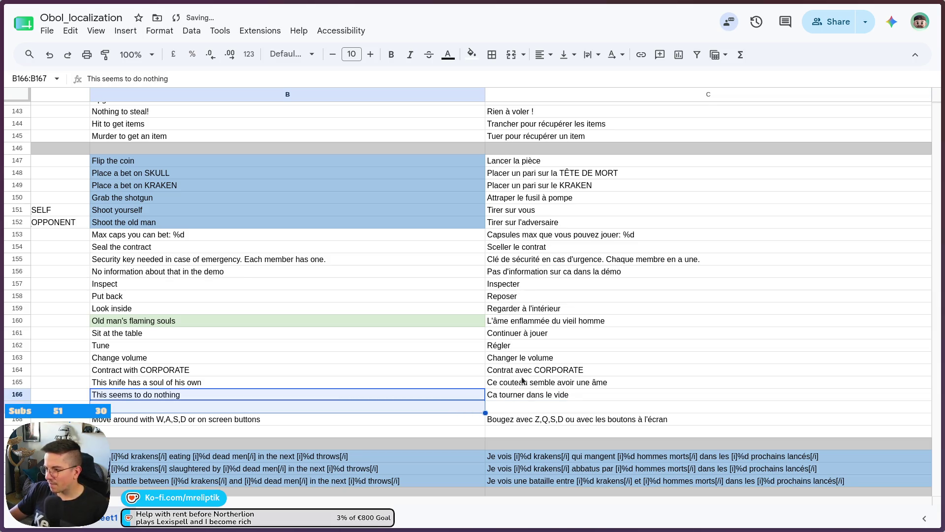
Correct 'Ca' to the accented 'Ça' at the start of the French line
double_click(495, 394)
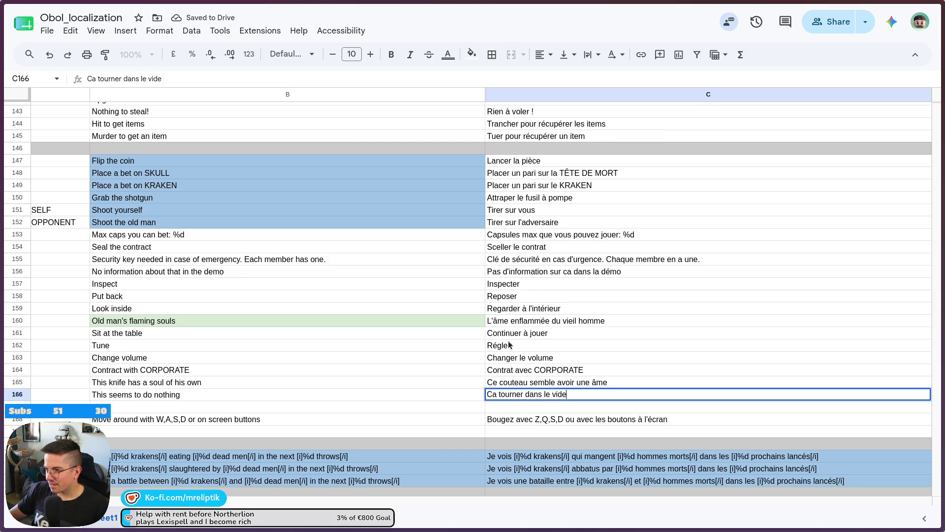
scroll(531, 294, "up", 5)
left_click(532, 294)
scroll(532, 294, "up", 2)
mouse_move(1, 266)
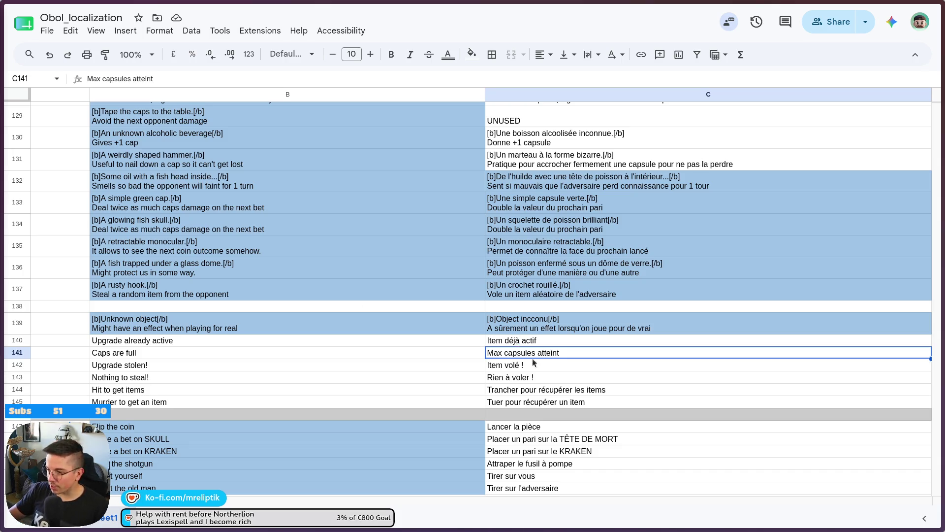
scroll(512, 339, "down", 10)
scroll(526, 340, "up", 3)
left_click(489, 277)
double_click(490, 288)
left_click(491, 288)
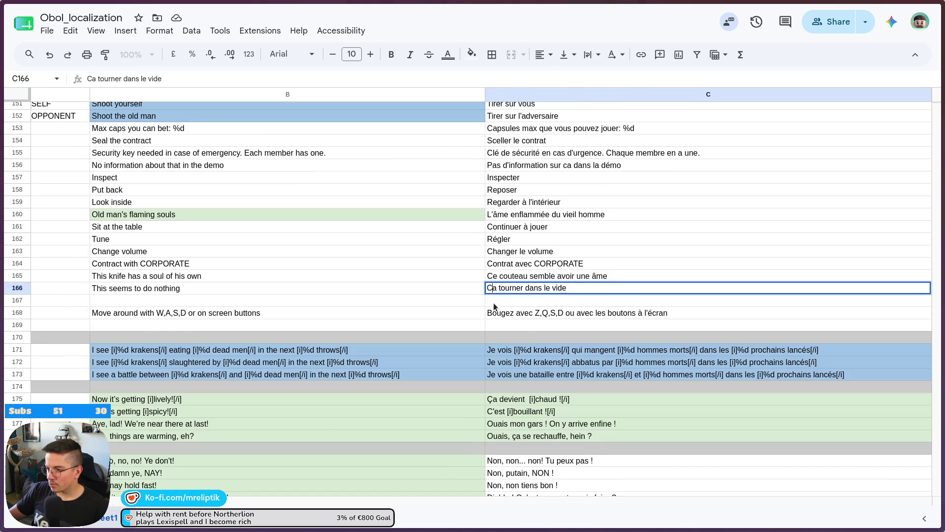
key("BackSpace")
type("Ç")
key("Return")
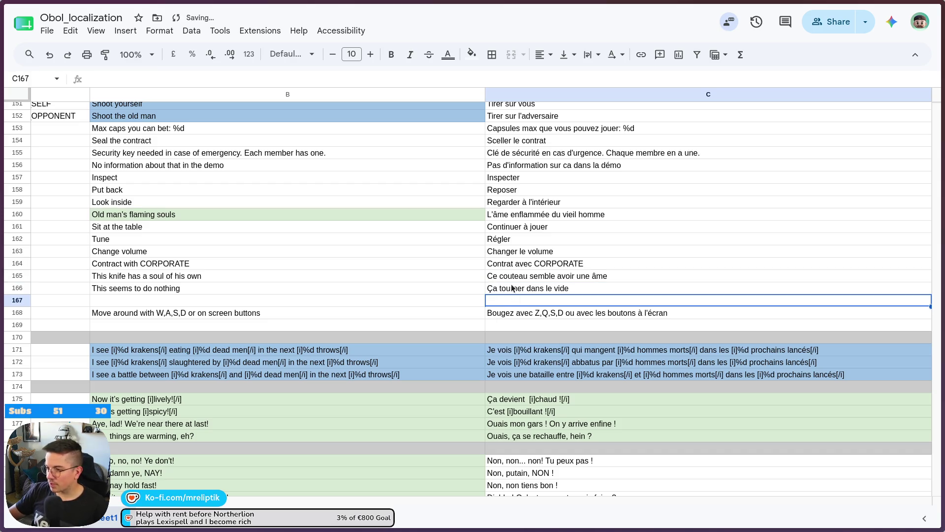
Insert 'semble' after 'Ça' so C166 reads 'Ça semble tourner dans le vide'
double_click(512, 288)
left_click(498, 288)
type("semble")
key("Return")
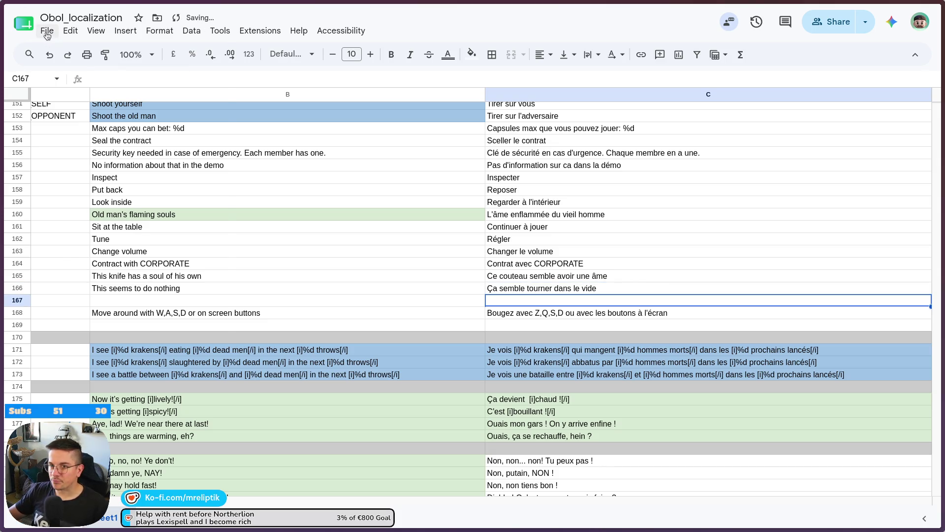
Download the sheet as a comma-separated values (.csv) file
left_click(46, 32)
mouse_move(114, 181)
left_click(296, 255)
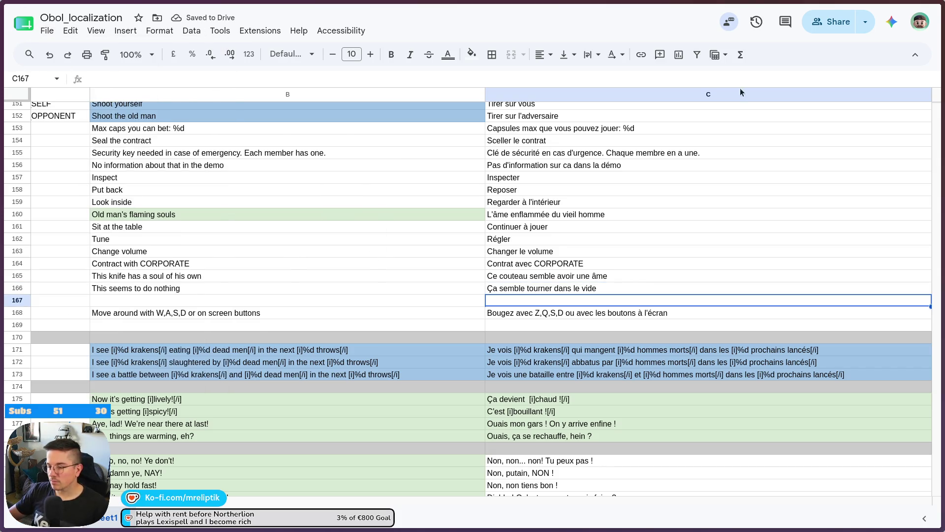
Overwrite the localization folder's Obol_localization - Sheet1.csv with the new download from Downloads
key("alt+Tab")
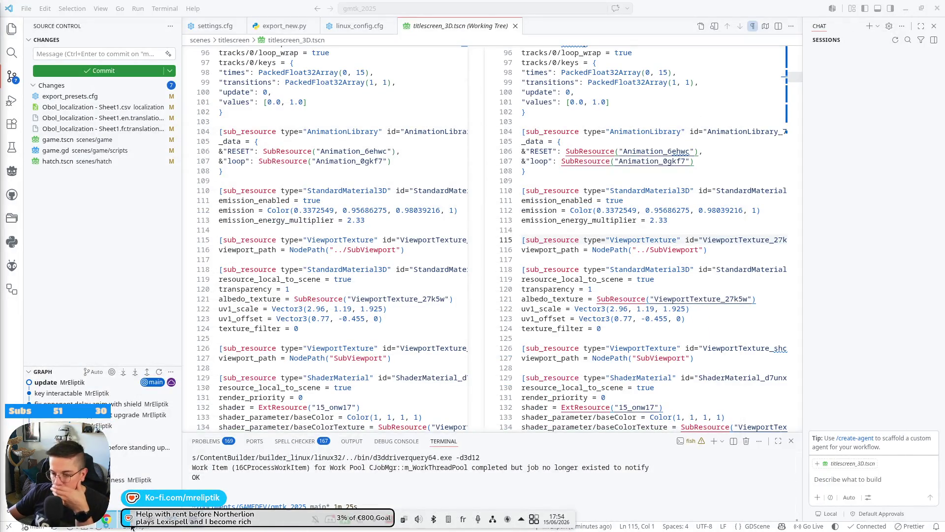
left_click(80, 526)
left_click(458, 178)
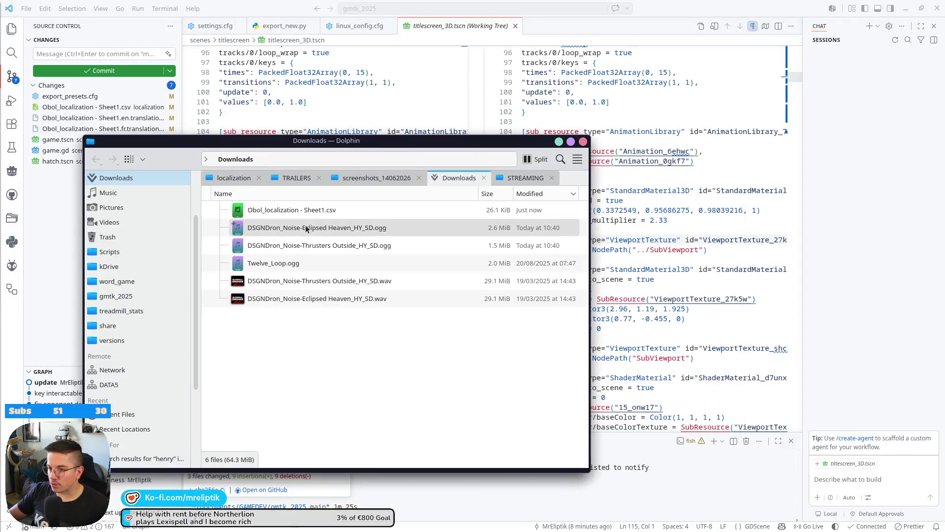
mouse_move(278, 212)
left_mouse_down()
mouse_move(233, 177)
mouse_move(374, 344)
left_mouse_up()
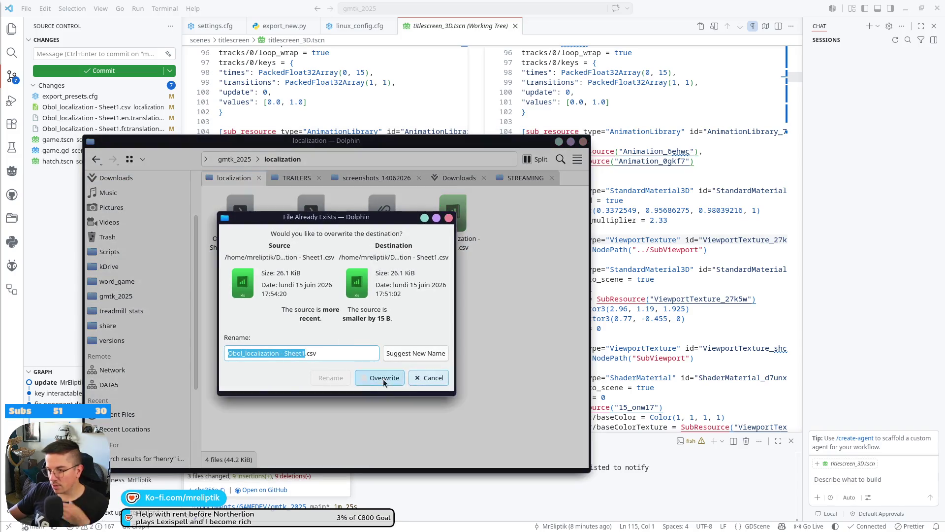
left_click(379, 379)
left_click(558, 143)
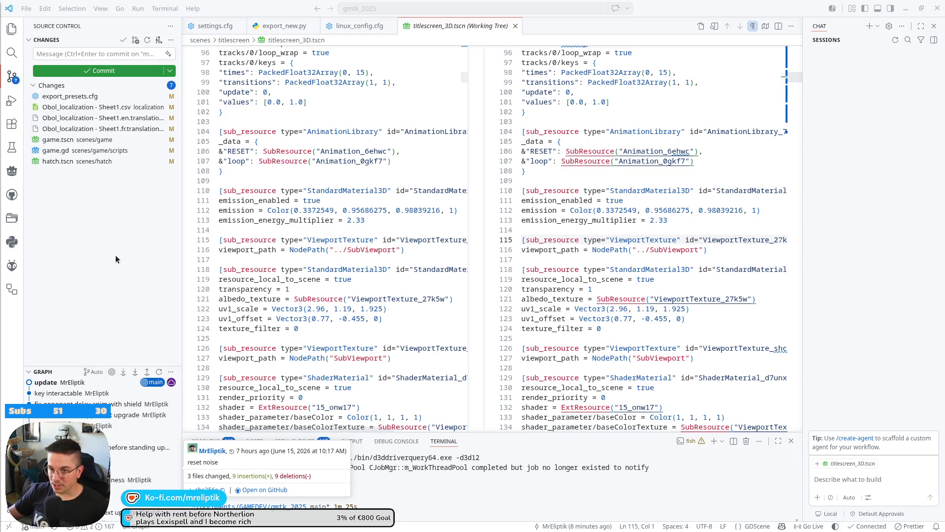
Review the localization CSV, game.gd and hatch.tscn diffs and stage the six changed files
left_click(64, 106)
left_click(55, 150)
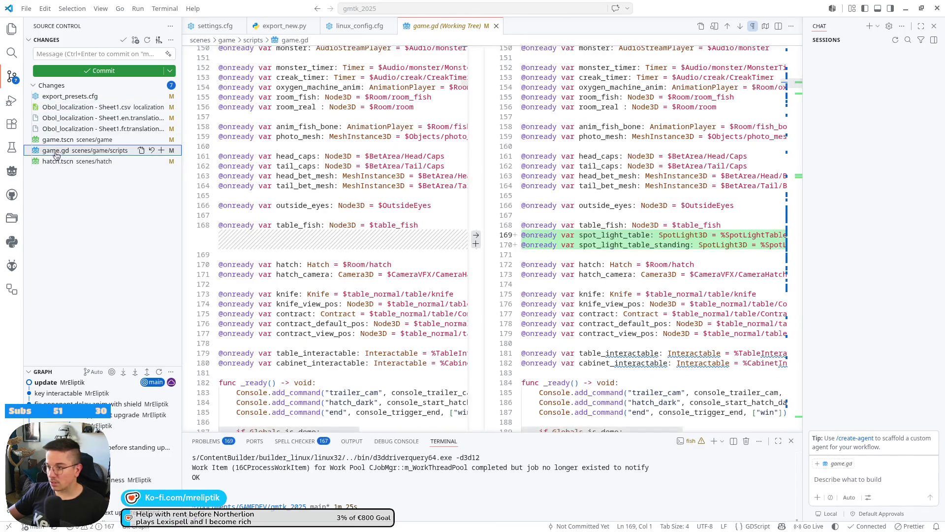
left_click(55, 161)
left_click(58, 108)
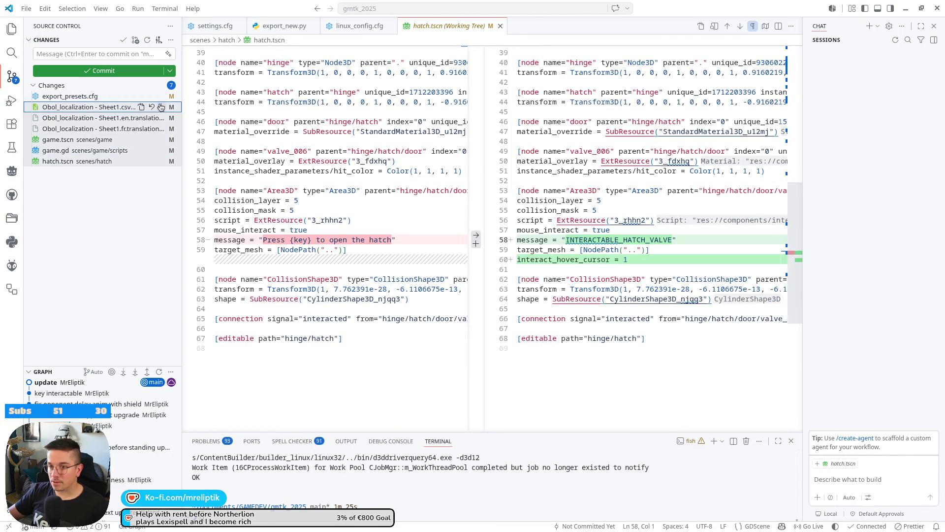
left_click(161, 107)
Commit the staged files with a two-line message about the spotlight change and hatch wheel description
left_click(96, 54)
type("sptlight change whin standing")
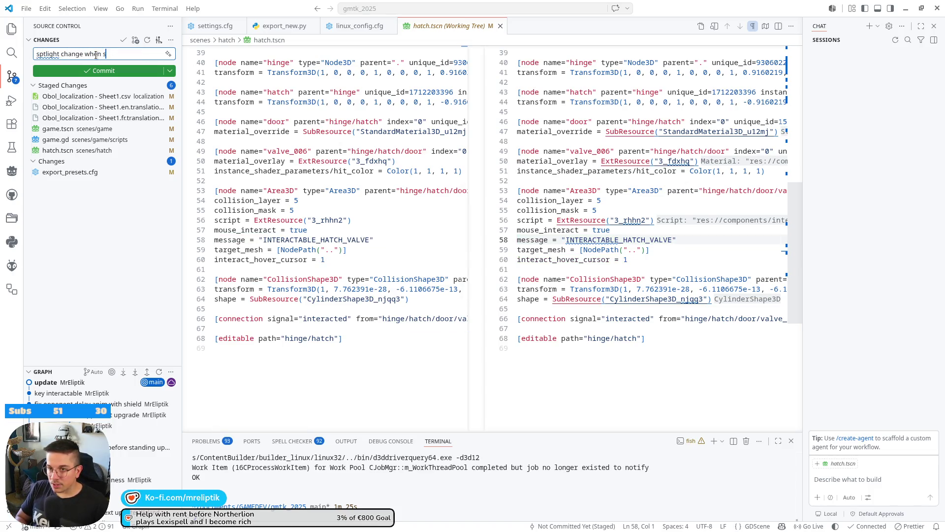
key("Return")
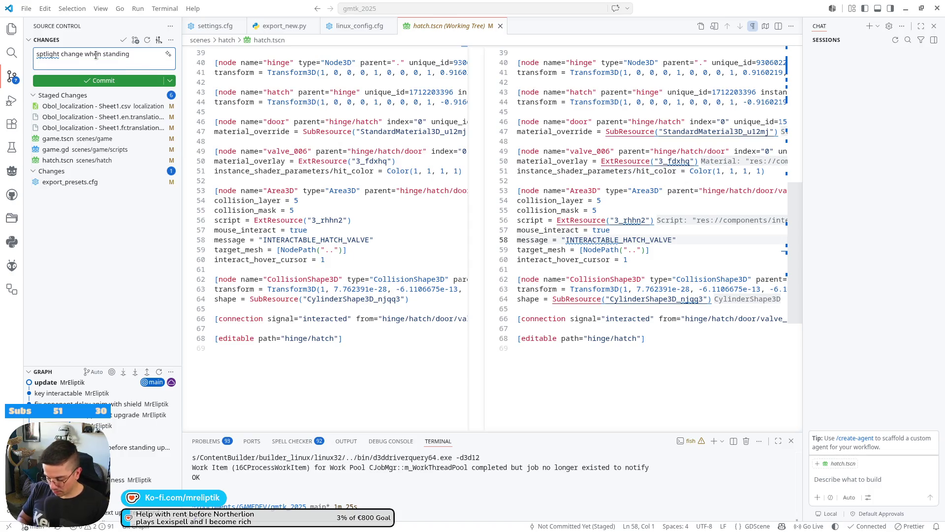
type("tch w")
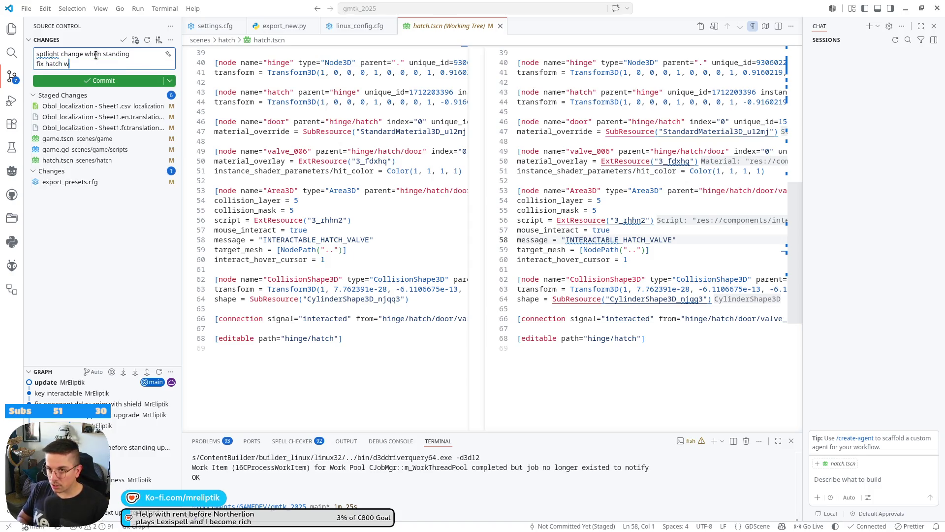
type("heel descripti")
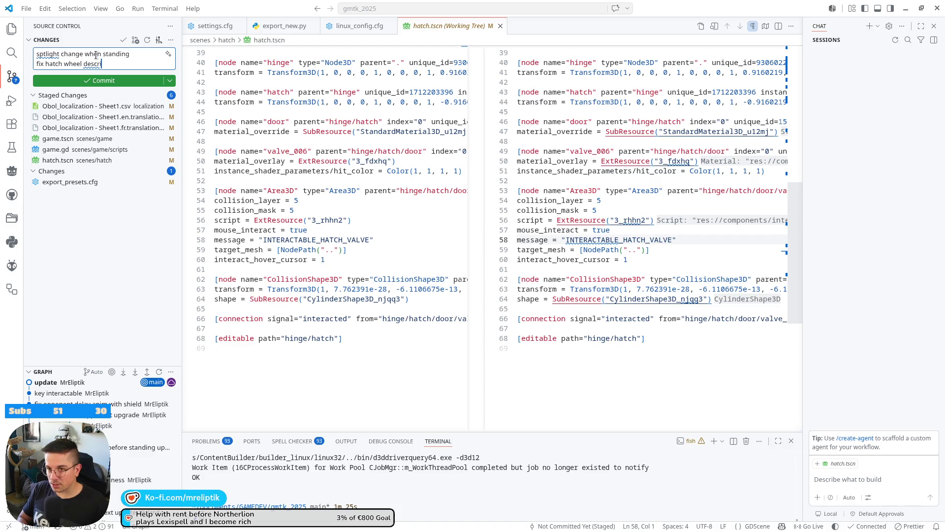
key("ctrl+Return")
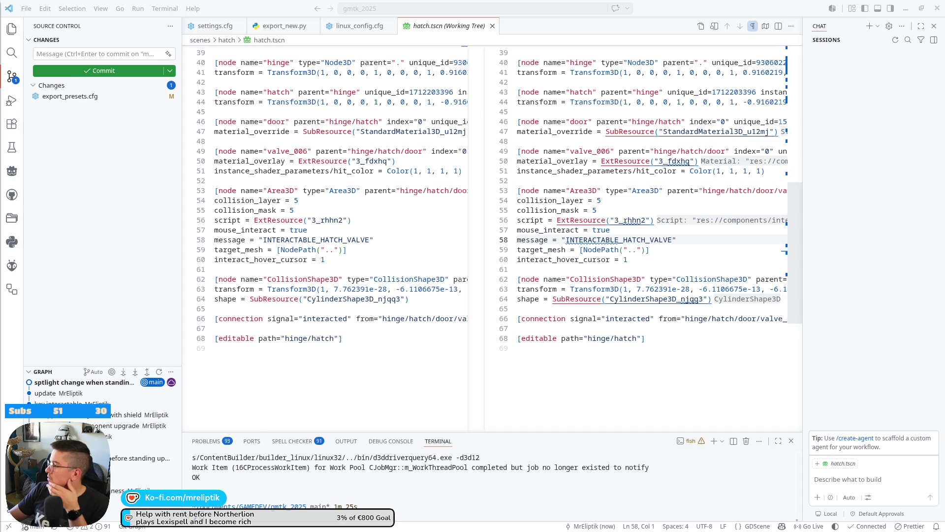
key("alt+Tab")
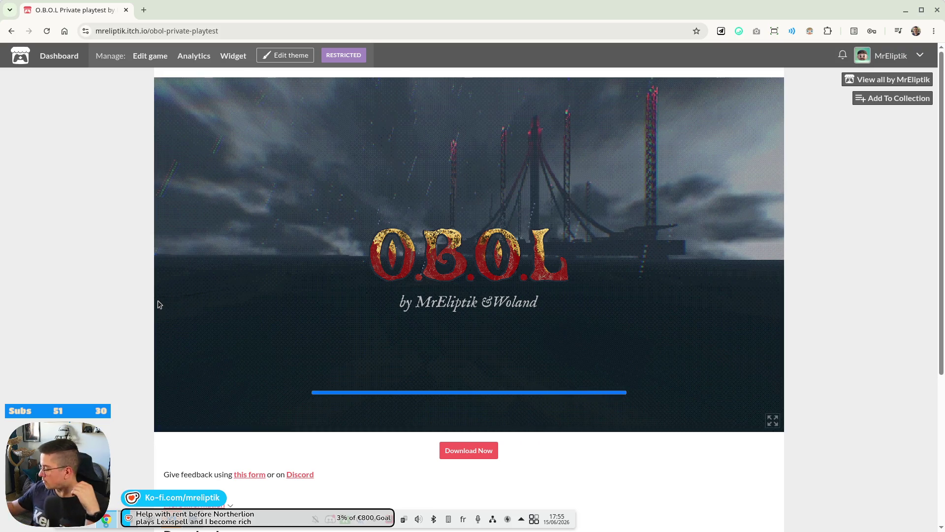
Let the embedded O.B.O.L build load to its v0.0.19_demo title screen with the Start menu
key("alt+Tab")
key("alt+Tab")
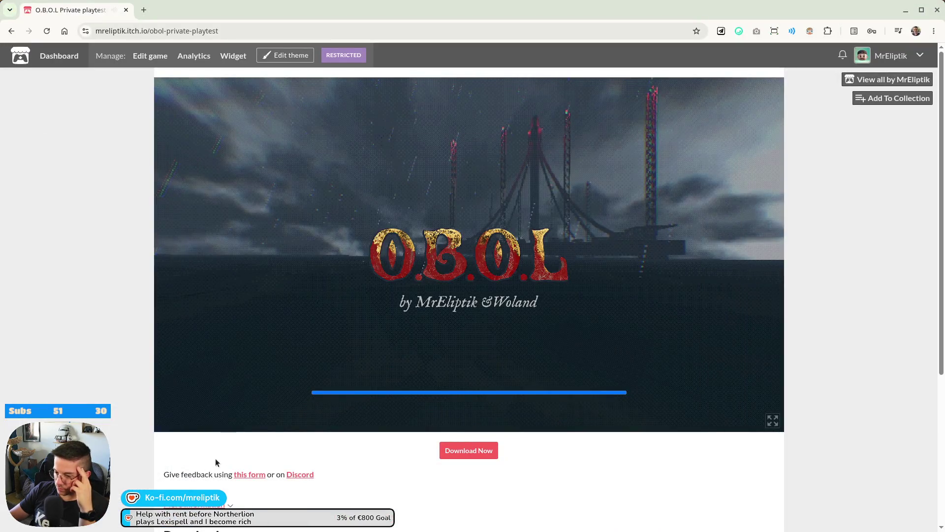
scroll(391, 473, "down", 5)
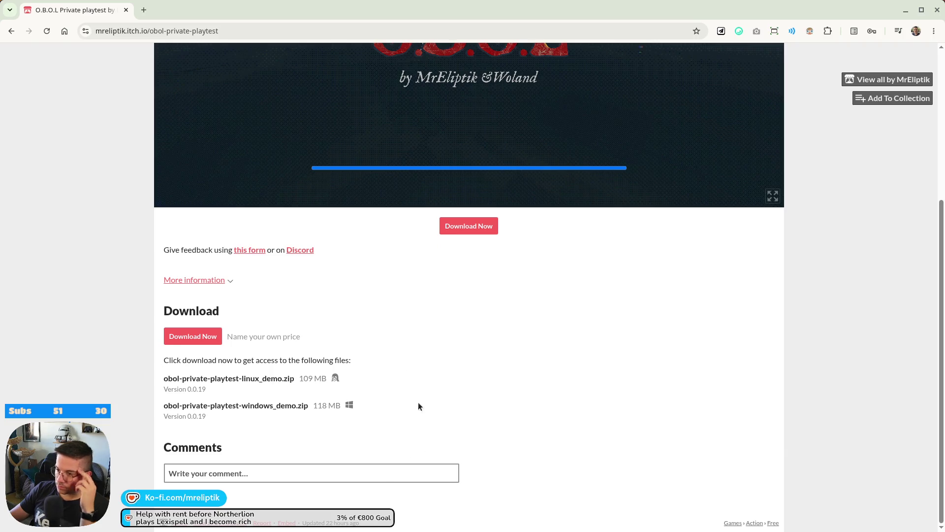
scroll(417, 402, "up", 5)
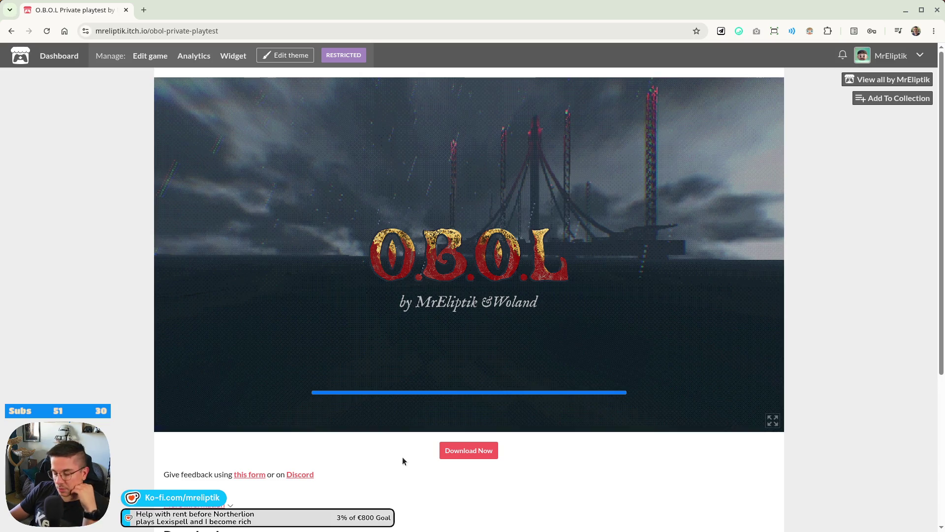
mouse_move(432, 530)
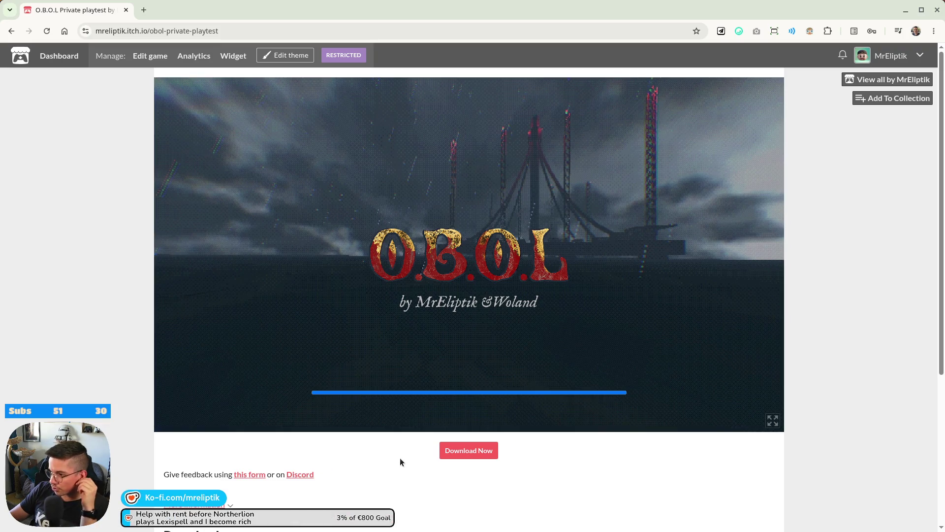
mouse_move(401, 530)
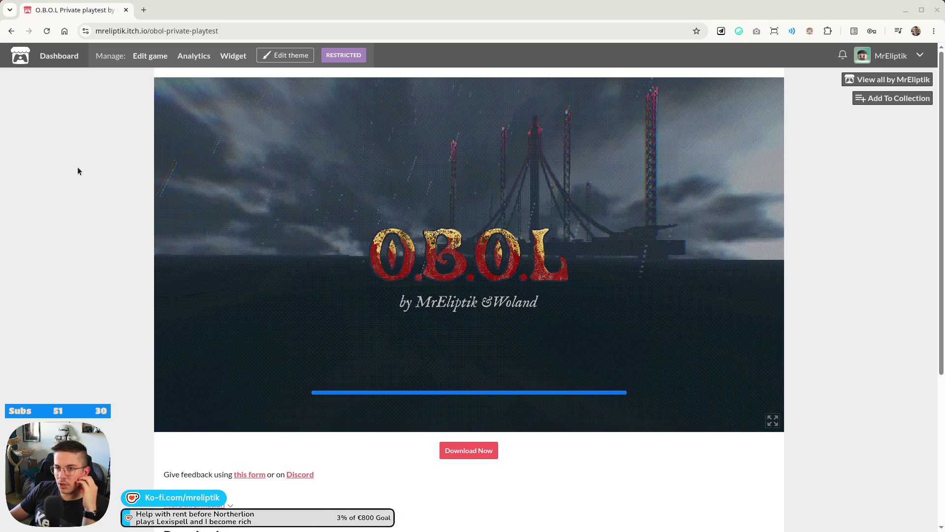
mouse_move(187, 527)
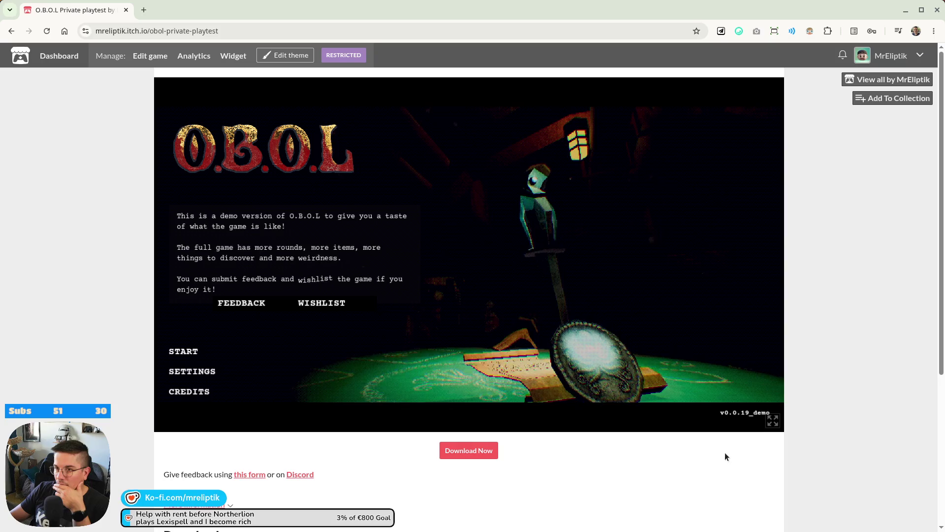
Run the current scene from Godot and place the O.B.O.L (DEBUG) window beside the web build
mouse_move(295, 530)
key("alt+Tab")
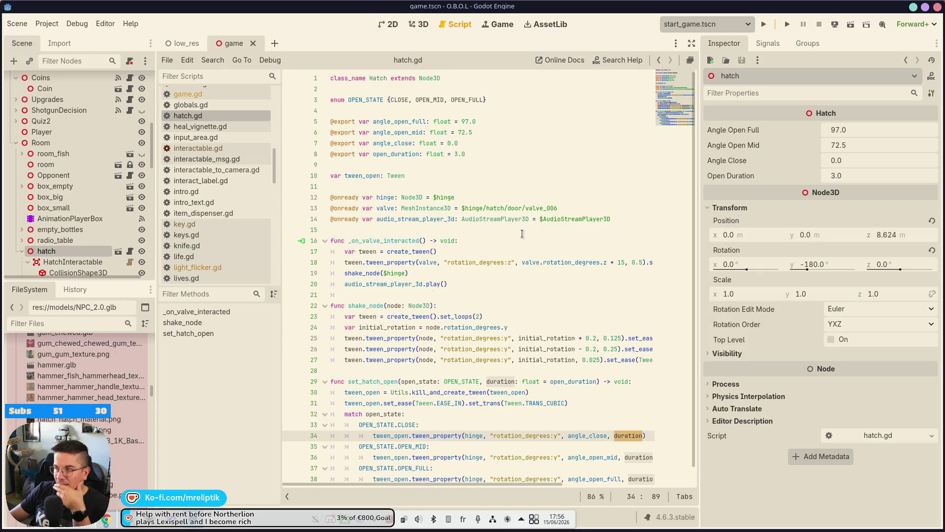
left_click(788, 25)
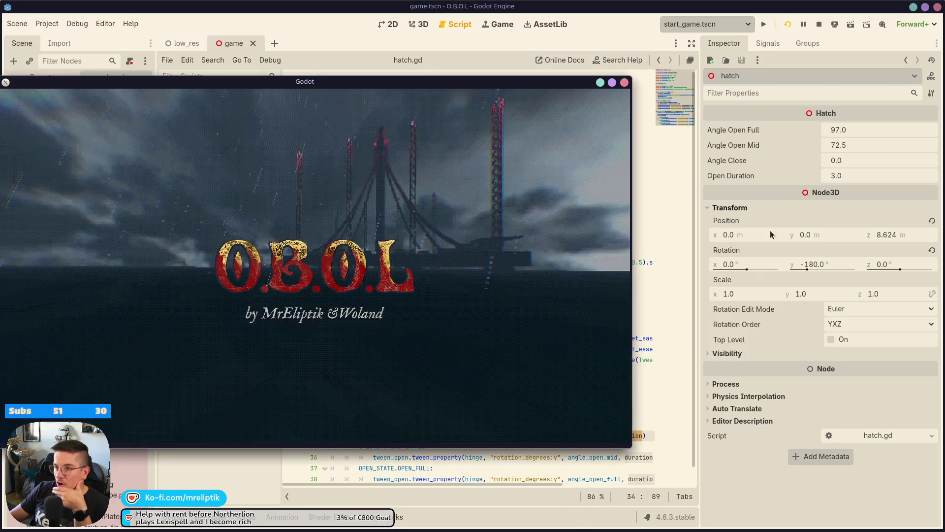
left_click(913, 7)
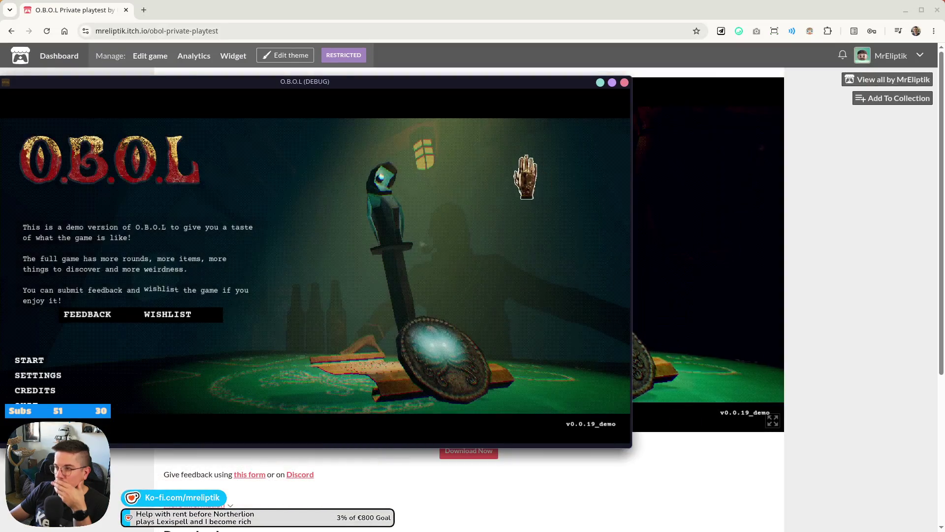
mouse_move(454, 84)
left_mouse_down()
mouse_move(522, 356)
mouse_move(625, 247)
mouse_move(589, 250)
mouse_move(600, 229)
mouse_move(586, 114)
left_mouse_up()
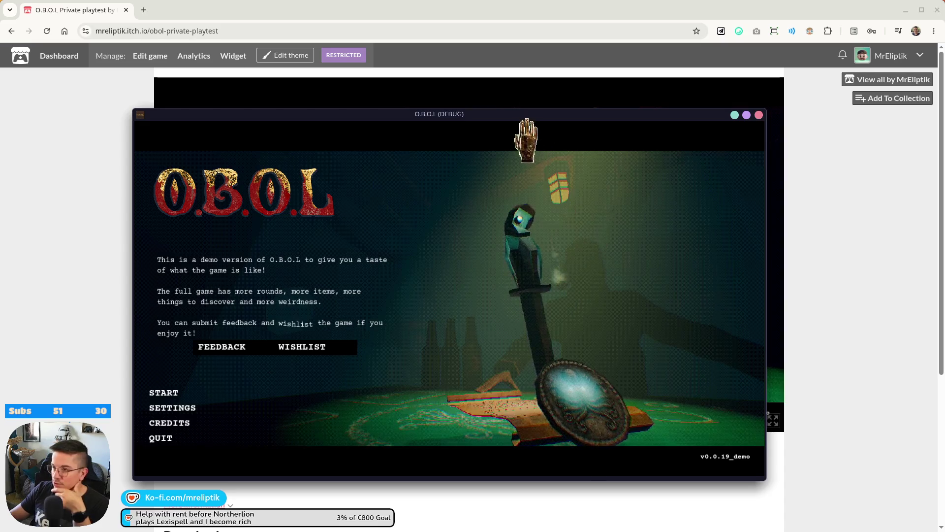
mouse_move(504, 115)
left_mouse_down()
mouse_move(944, 120)
mouse_move(501, 106)
mouse_move(492, 447)
mouse_move(505, 424)
left_mouse_up()
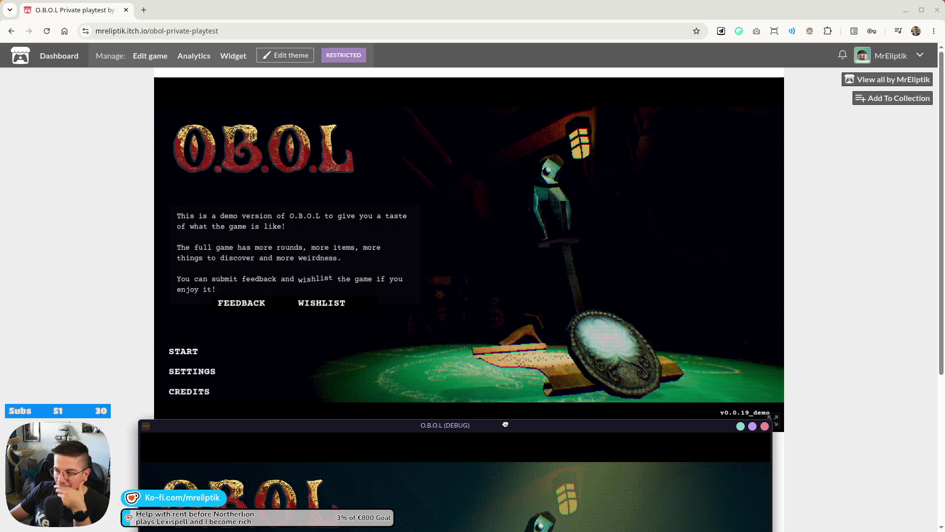
left_click_drag(505, 424, 496, 124)
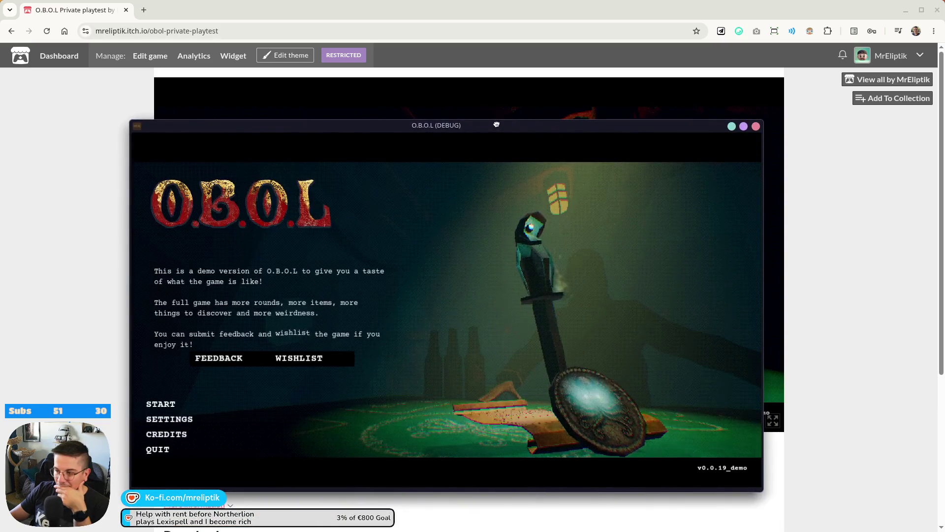
mouse_move(496, 124)
left_mouse_down()
mouse_move(509, 440)
mouse_move(498, 114)
mouse_move(484, 148)
mouse_move(944, 106)
left_mouse_up()
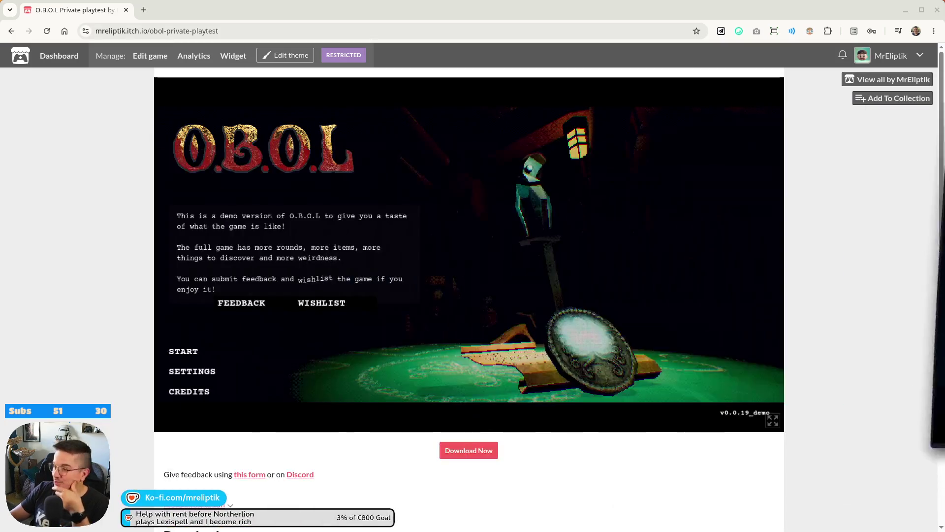
Start a new run in the O.B.O.L web build and dismiss the dealer's opening dialogue
left_click(212, 352)
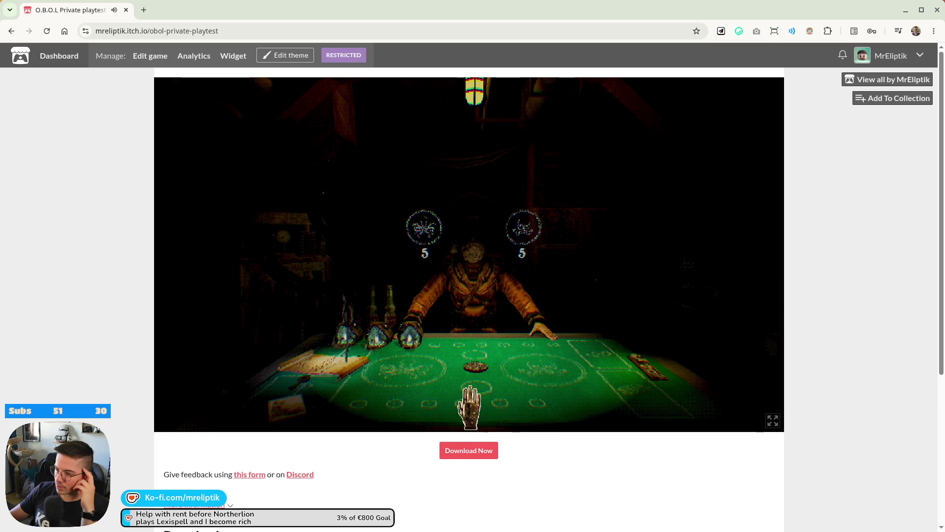
left_click(510, 392)
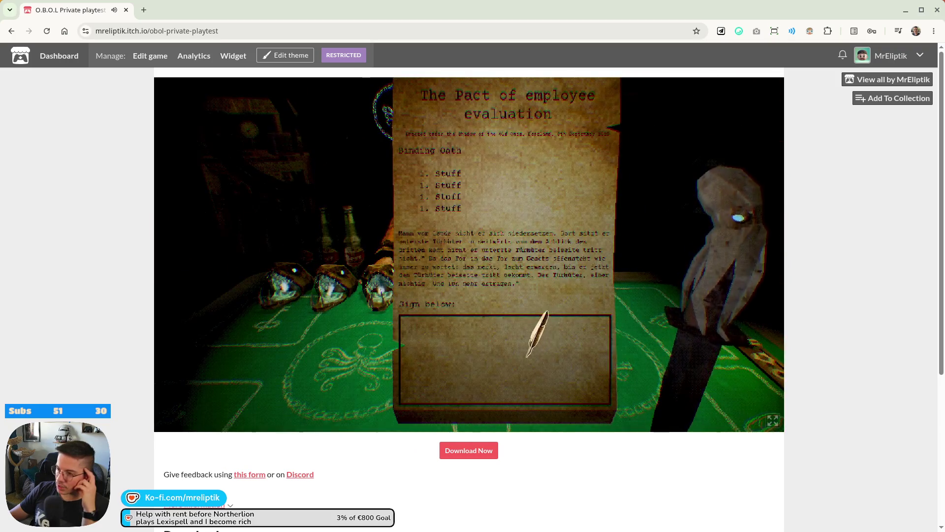
Sign the contract with a looping signature, confirm it, and bet a token on the skull circle
mouse_move(492, 367)
left_mouse_down()
mouse_move(455, 337)
mouse_move(572, 355)
left_mouse_up()
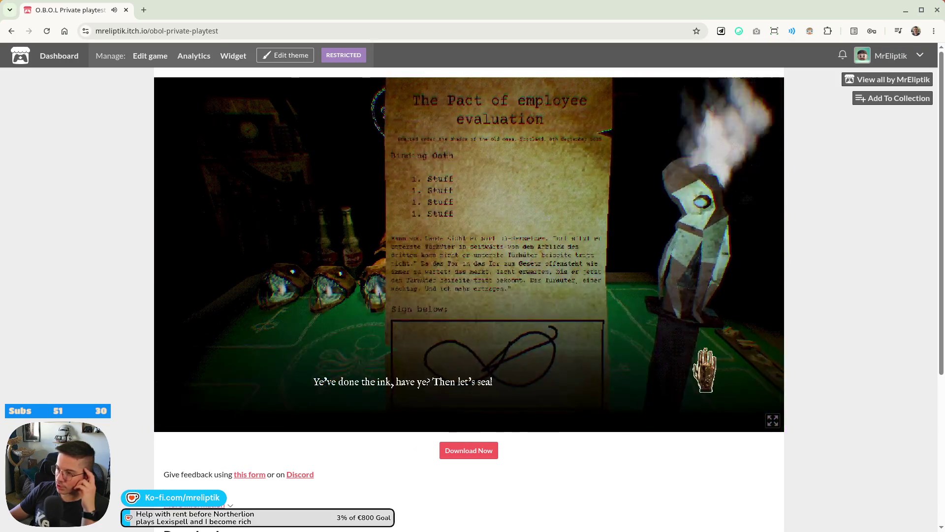
left_click(570, 392)
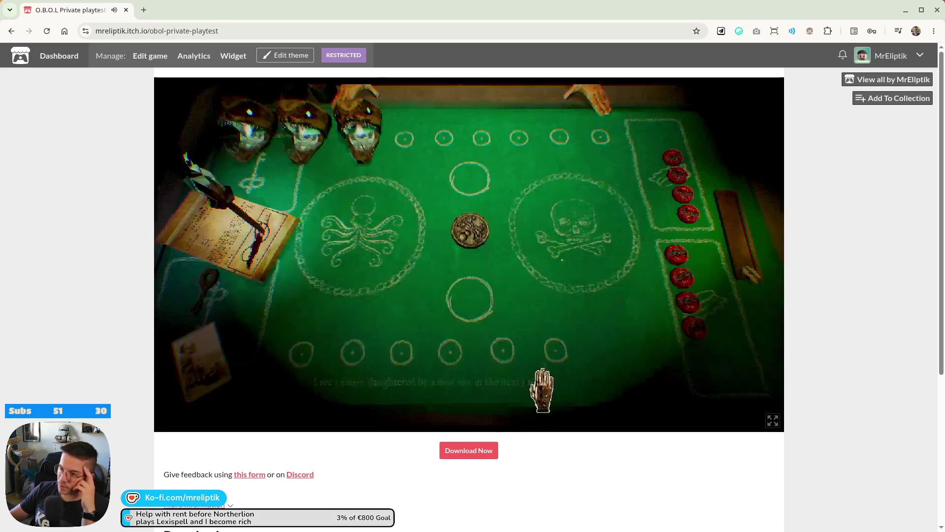
left_click(628, 231)
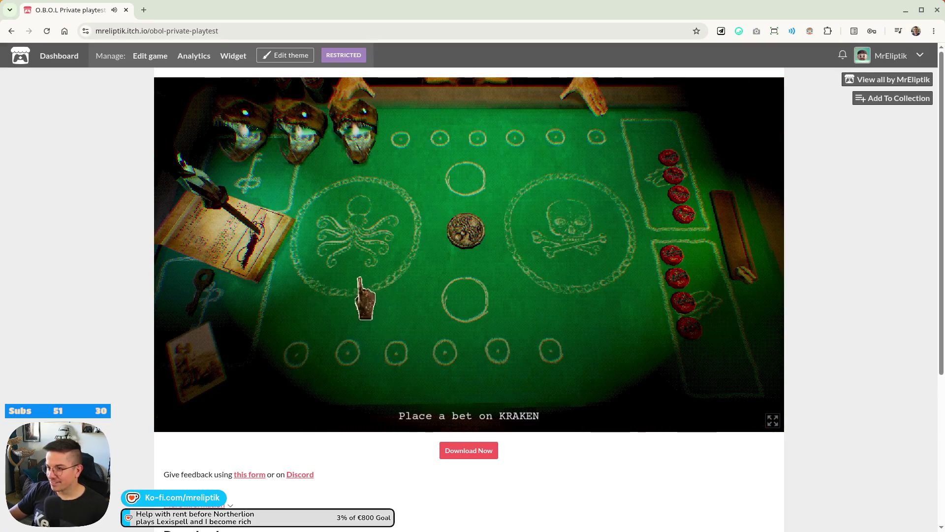
Answer the KRAKEN bet prompt, close the itch.io playtest browser, and return to the Godot editor
left_click(360, 278)
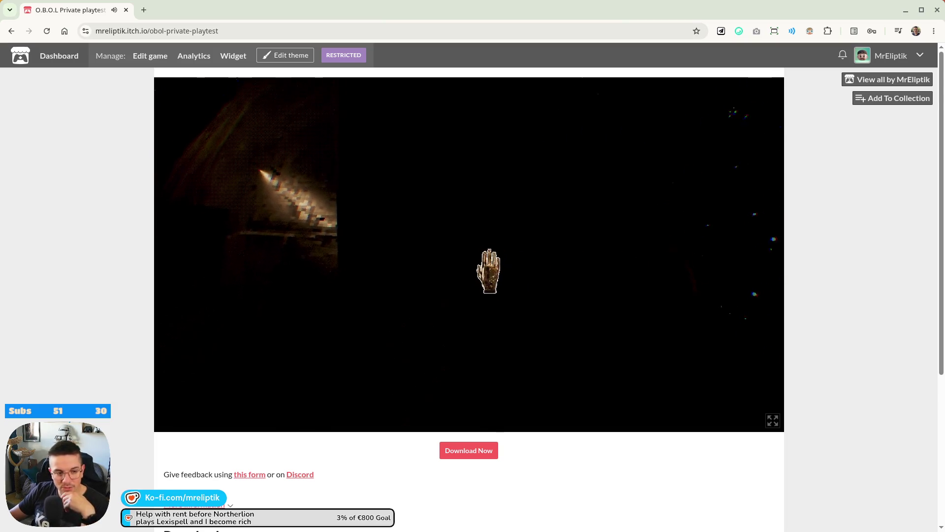
left_click(126, 10)
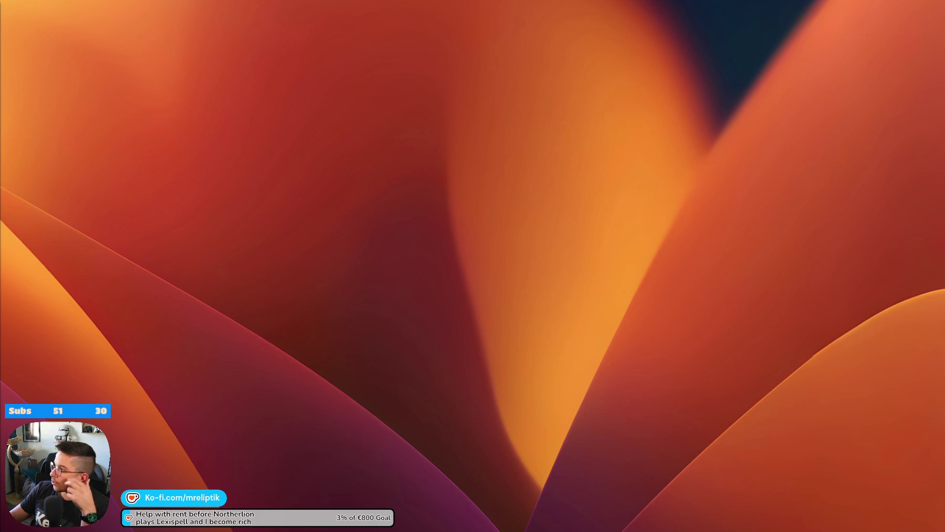
key("alt+Tab")
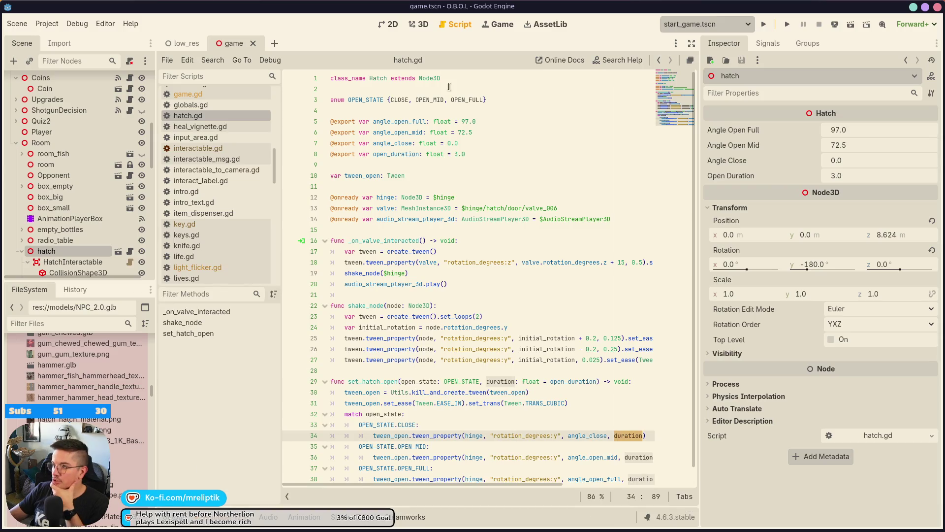
Show game.tscn in the 3D view zoomed and orbited past the hatch, with a widened viewport
left_click(499, 24)
left_click(418, 25)
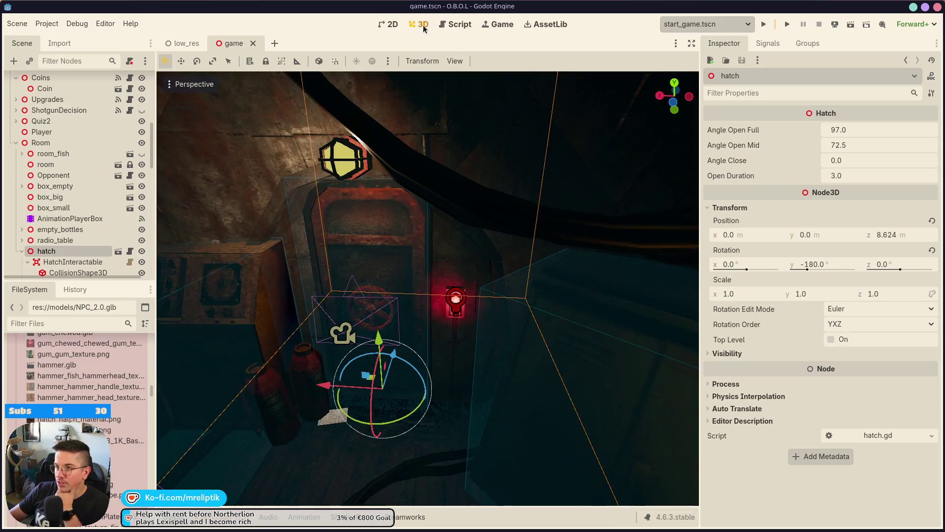
scroll(425, 358, "up", 5)
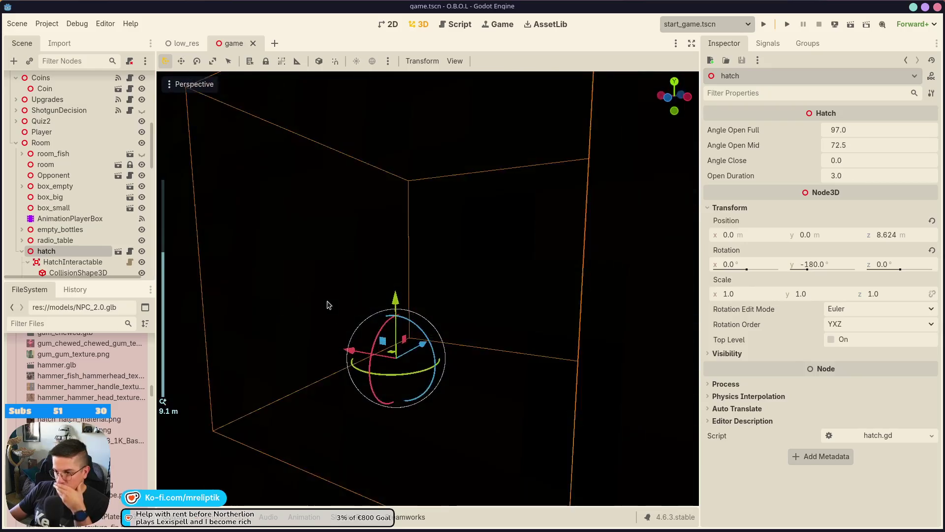
scroll(429, 344, "up", 6)
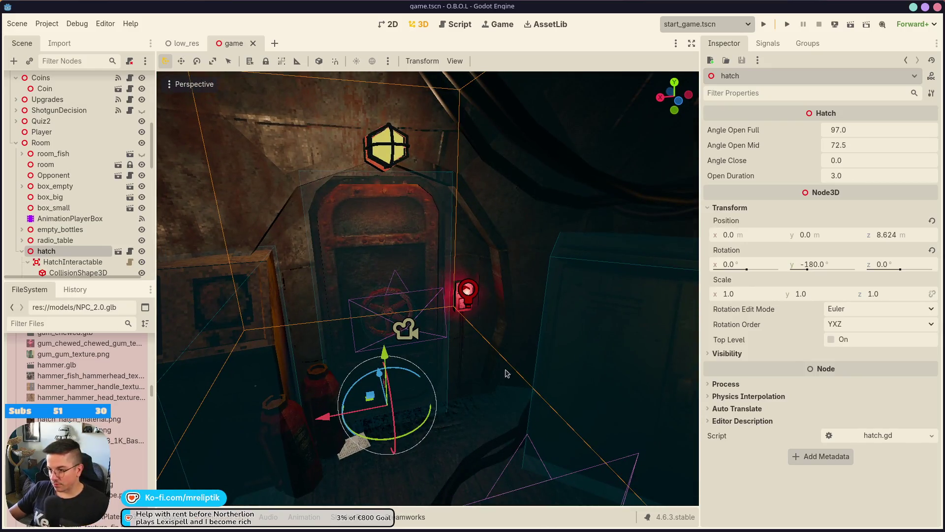
mouse_move(494, 311)
left_mouse_down()
mouse_move(590, 285)
mouse_move(566, 275)
mouse_move(492, 320)
mouse_move(542, 197)
left_mouse_up()
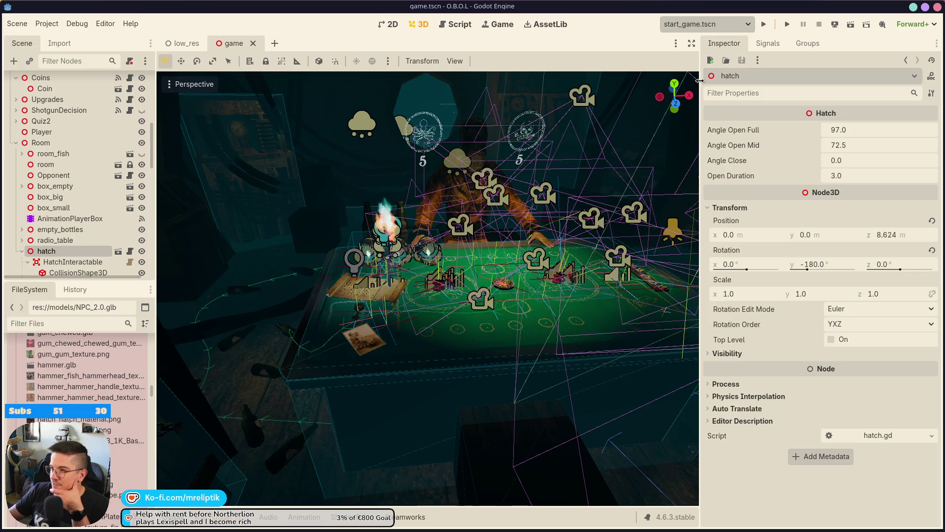
left_click_drag(700, 91, 770, 91)
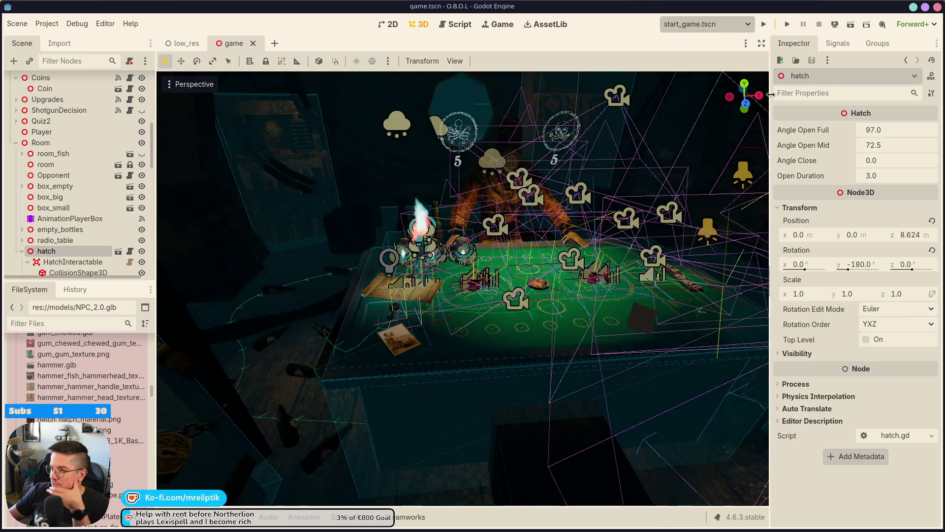
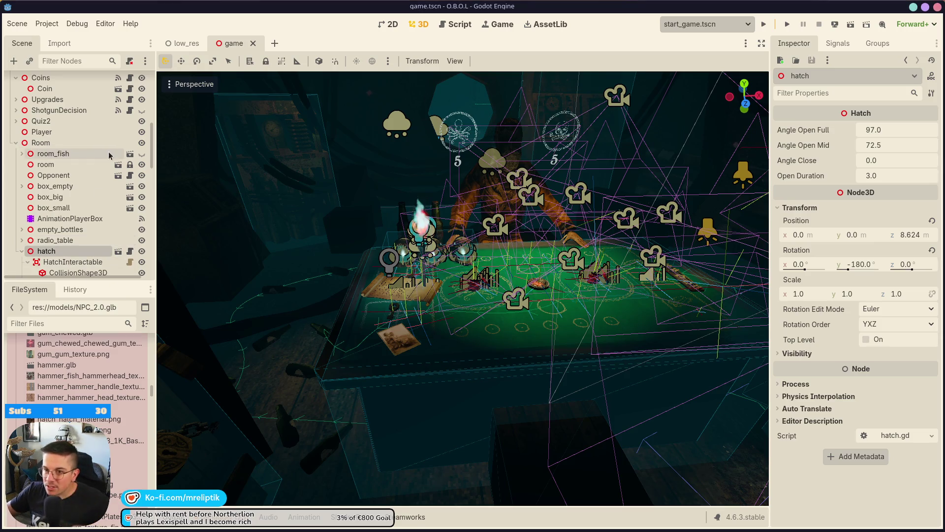
Expand the Debug node and open freecam.gd attached to Freecam3D
scroll(99, 172, "up", 5)
key("f")
scroll(79, 143, "up", 4)
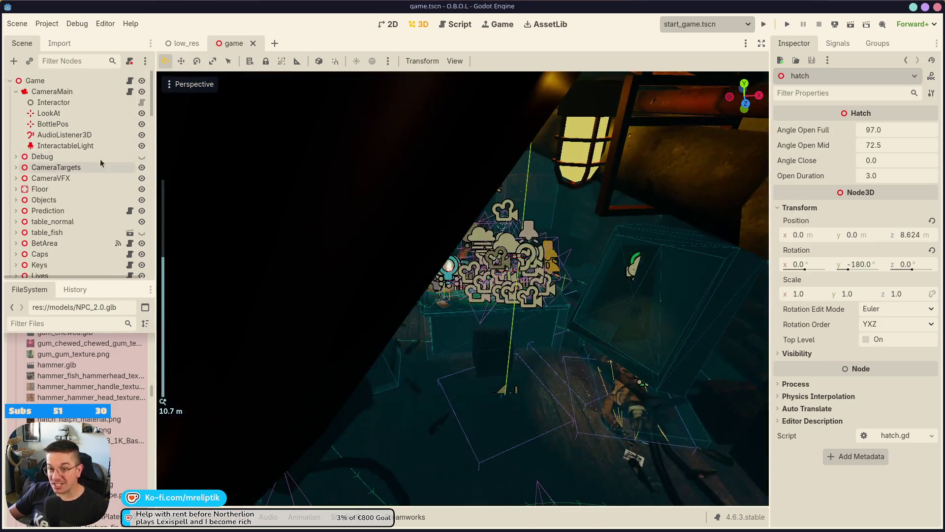
left_click(16, 156)
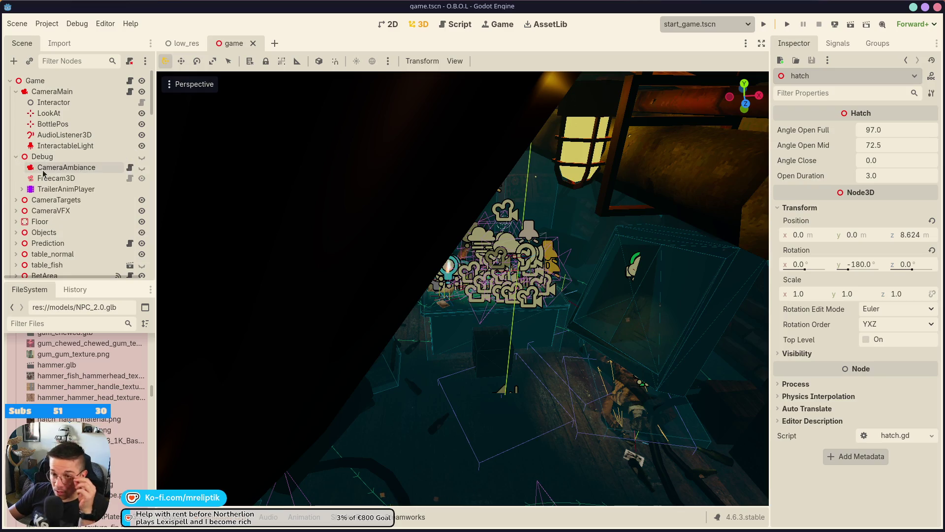
left_click(130, 178)
scroll(552, 268, "up", 8)
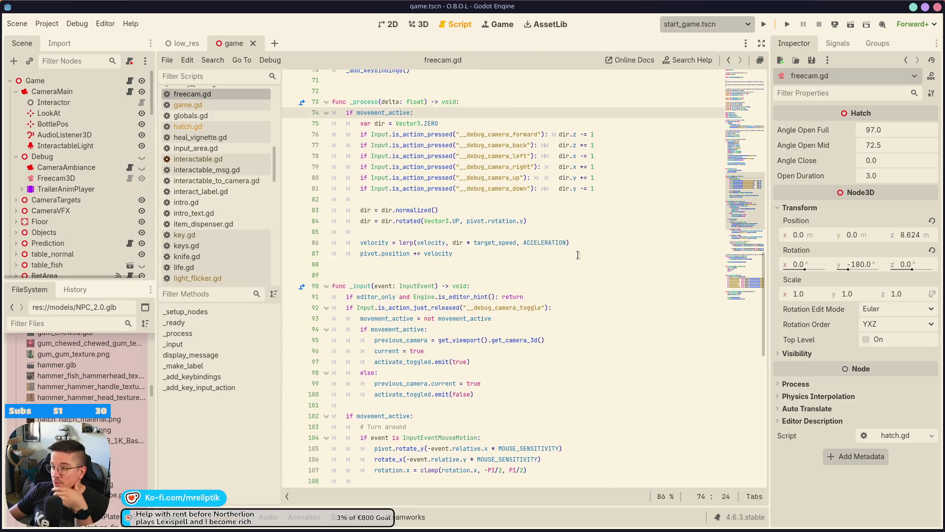
scroll(552, 267, "up", 10)
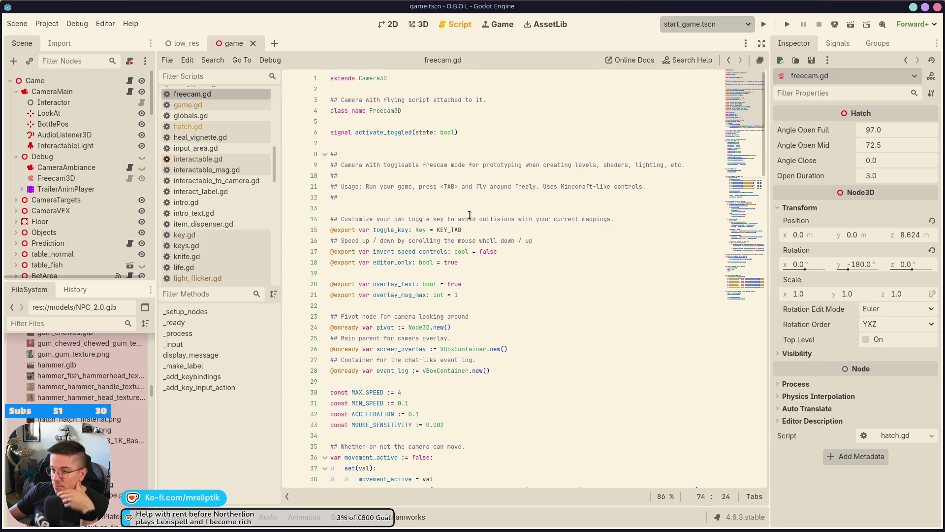
scroll(476, 282, "down", 3)
scroll(408, 268, "down", 2)
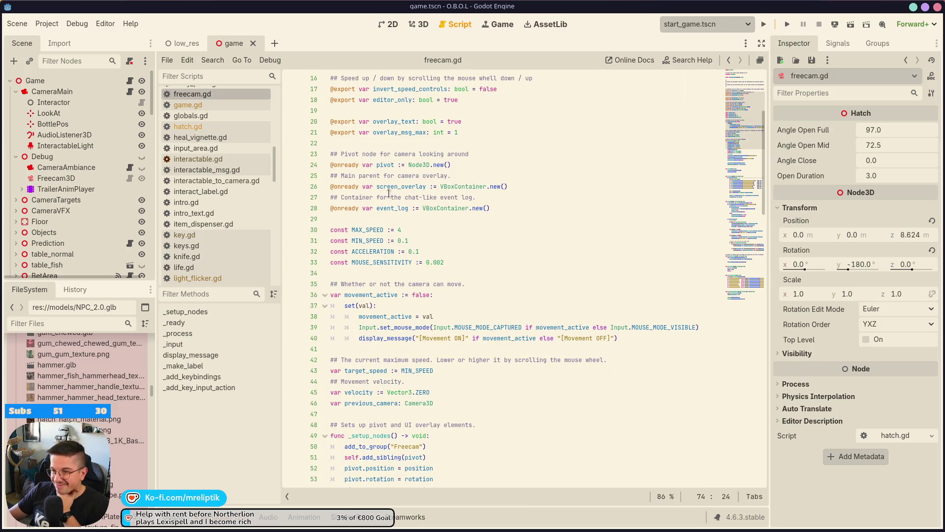
scroll(392, 360, "down", 1)
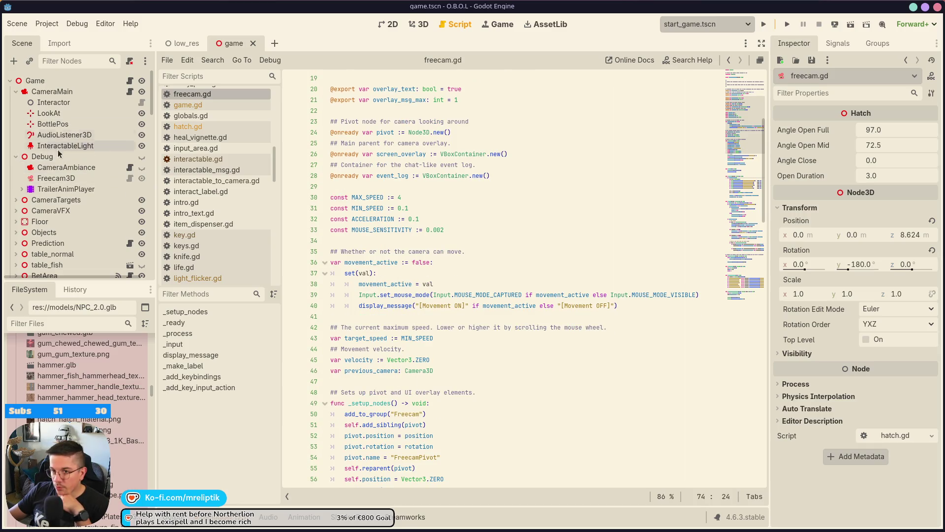
left_click(57, 178)
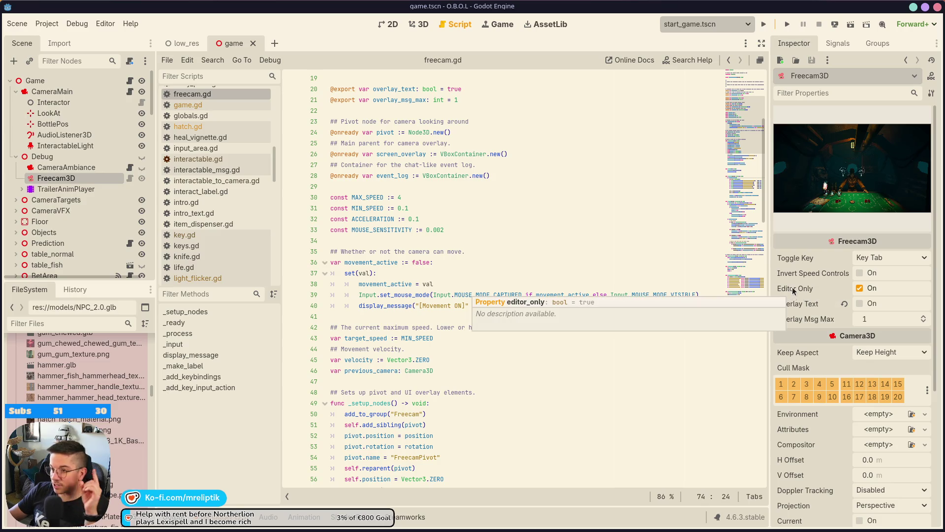
Search freecam.gd for editor_only to reach its check on line 91
scroll(509, 248, "up", 6)
double_click(392, 262)
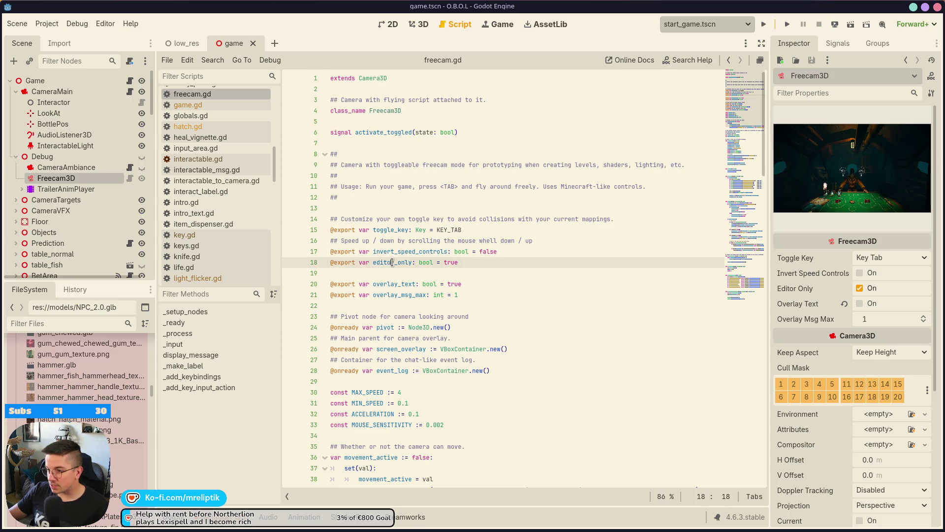
key("ctrl+f")
left_click(623, 497)
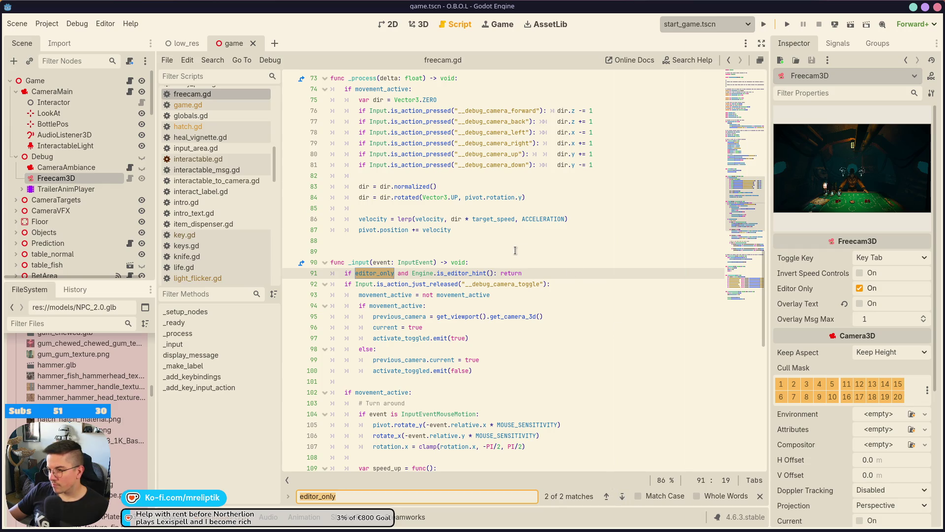
Look over where movement_active is used in freecam.gd
scroll(512, 259, "up", 2)
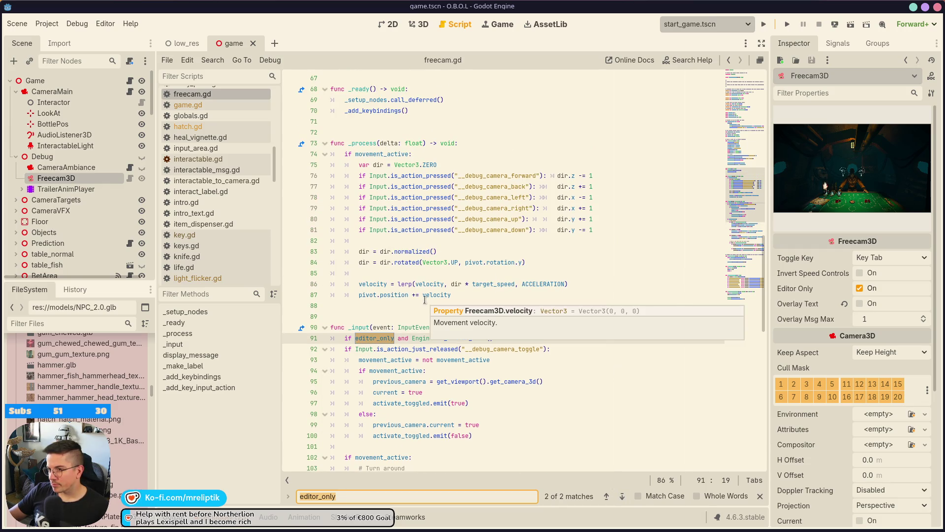
double_click(364, 154)
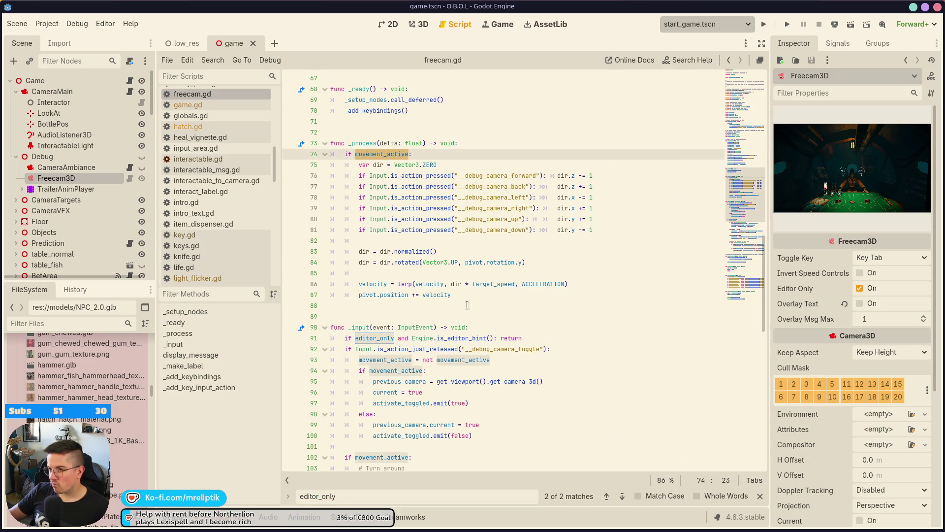
scroll(464, 306, "up", 4)
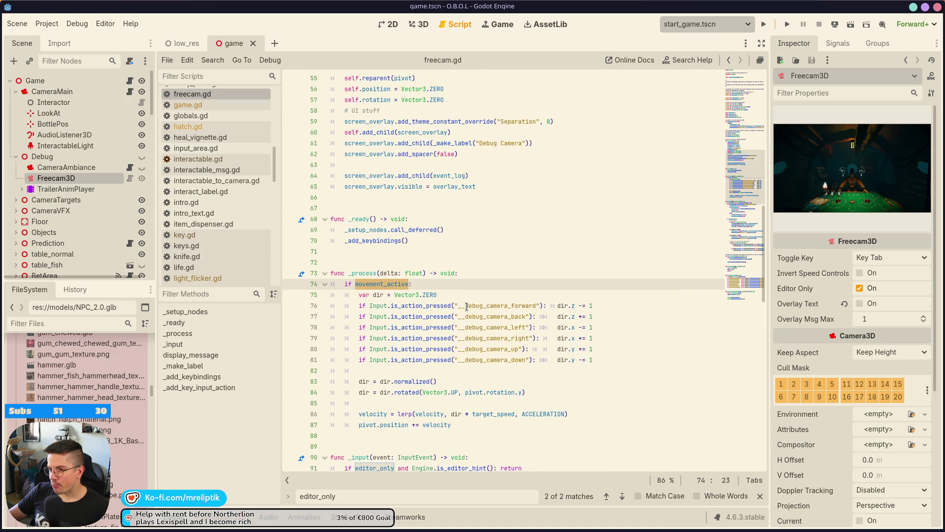
scroll(458, 315, "down", 4)
scroll(459, 314, "down", 10)
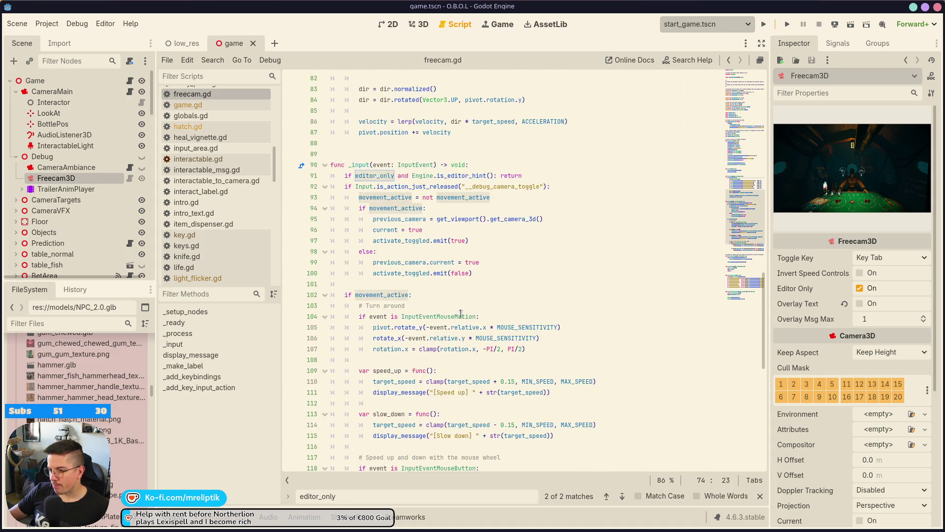
scroll(461, 313, "down", 3)
scroll(460, 313, "up", 15)
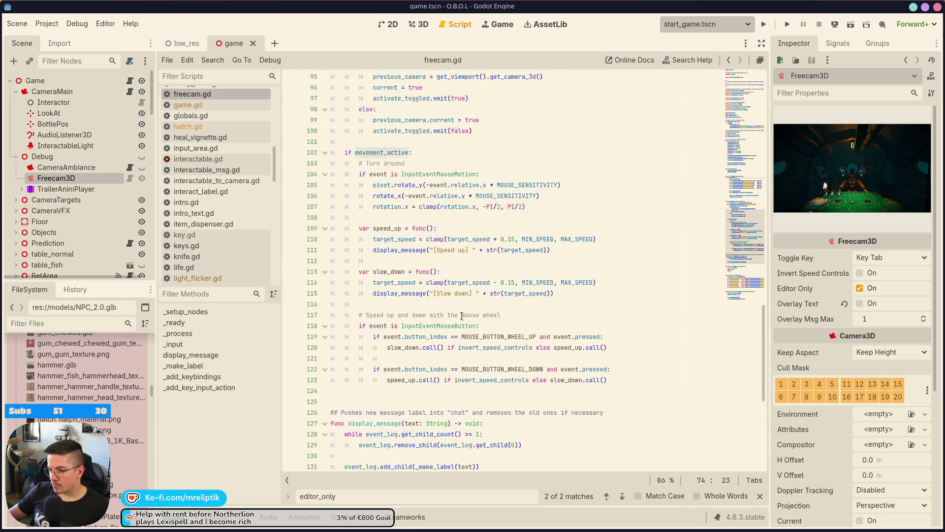
scroll(465, 315, "down", 1)
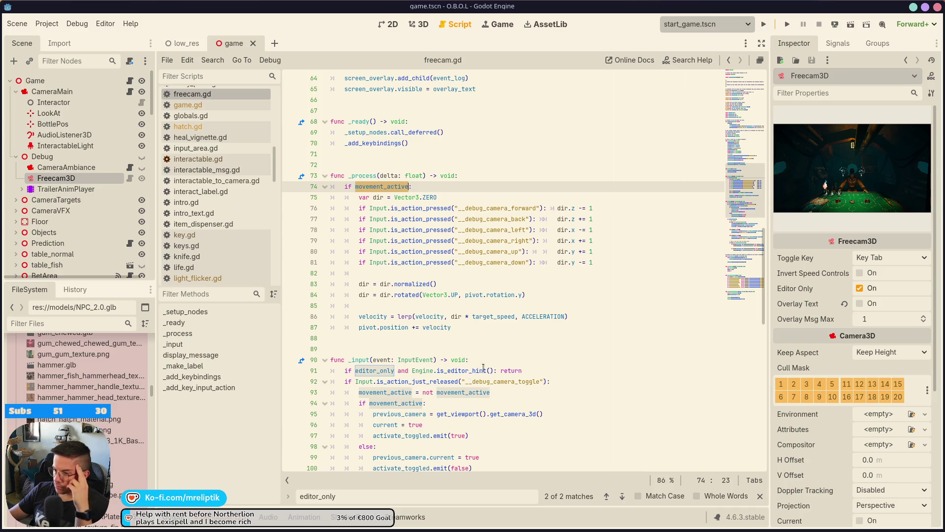
Replace Engine.is_editor_hint() with OS.has_feature("editor") on line 91, save, and view has_feature's docs
left_click(453, 370)
mouse_move(452, 374)
scroll(452, 374, "down", 1)
left_click(380, 338)
mouse_move(361, 341)
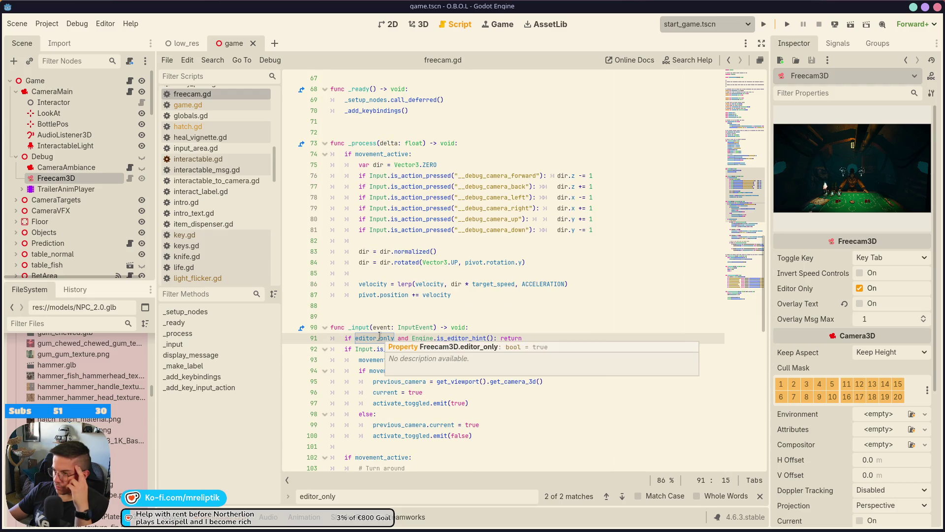
left_click(486, 338)
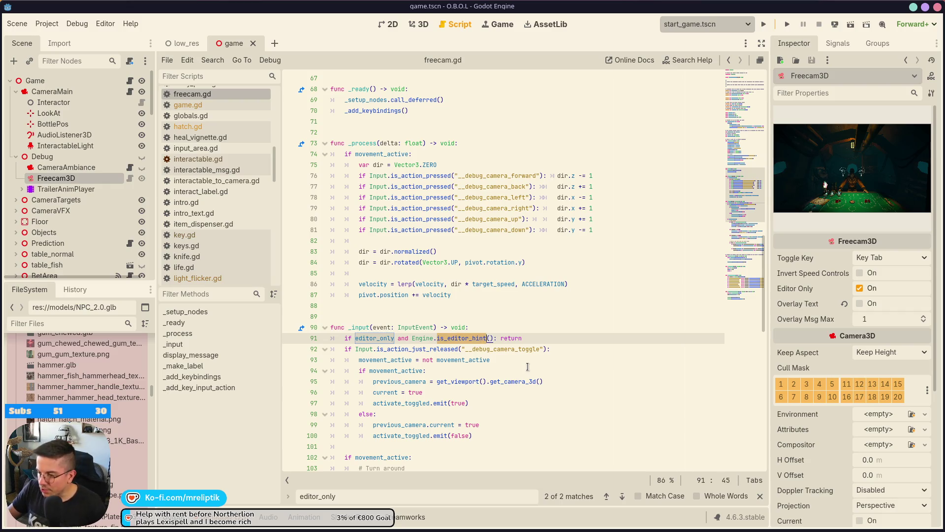
key("Right")
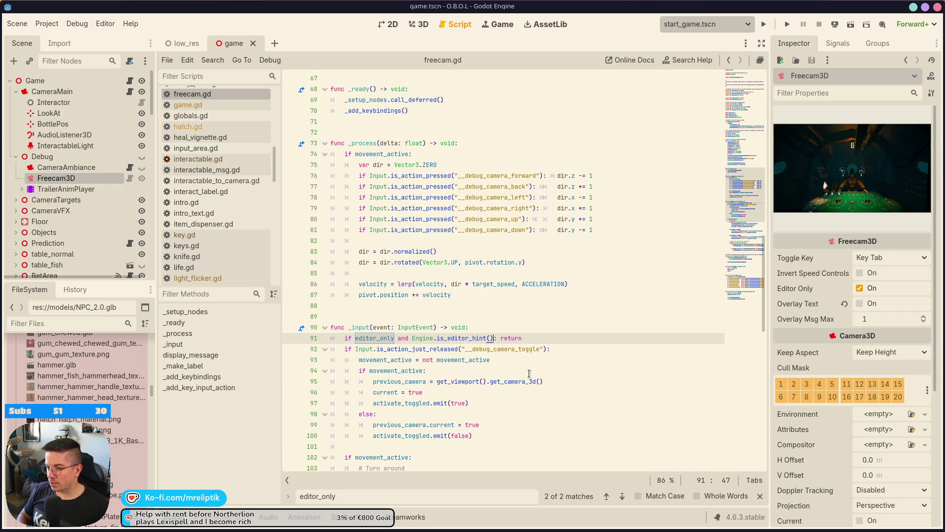
key("ctrl+shift+Left")
key("ctrl+shift+Left")
key("ctrl+shift+Left")
type("OS.has")
key("Return")
type("\"editor")
key("ctrl+s")
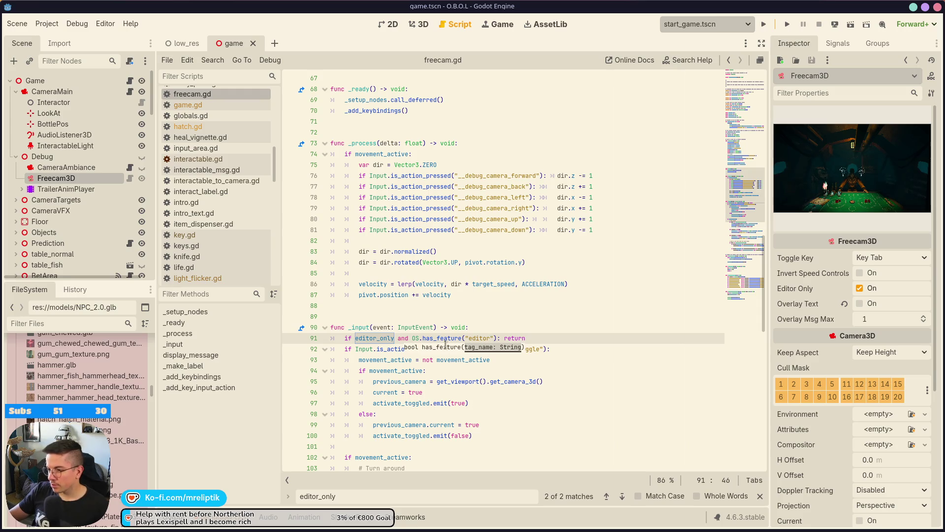
left_click(445, 345, "ctrl")
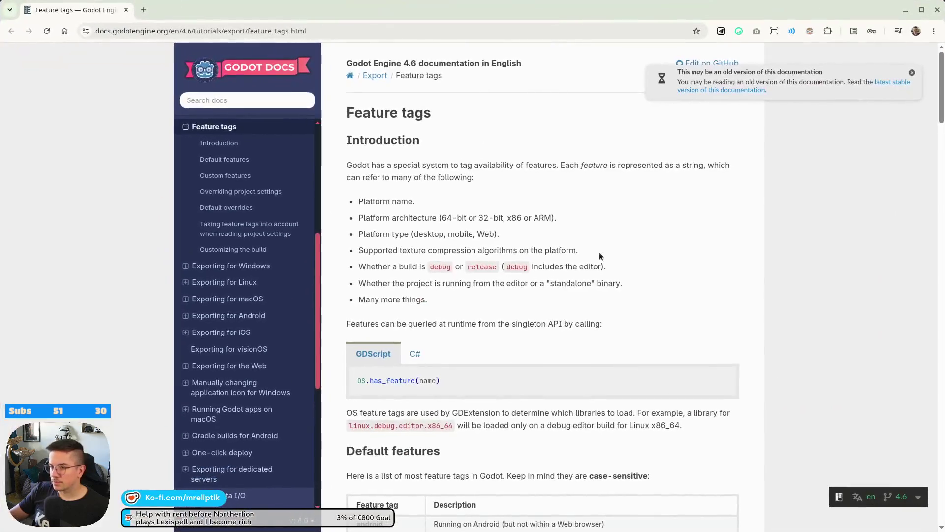
Find 'editor' on the Feature tags page and compare the editor, editor_hint and editor_runtime tags
key("ctrl+f")
type("editor")
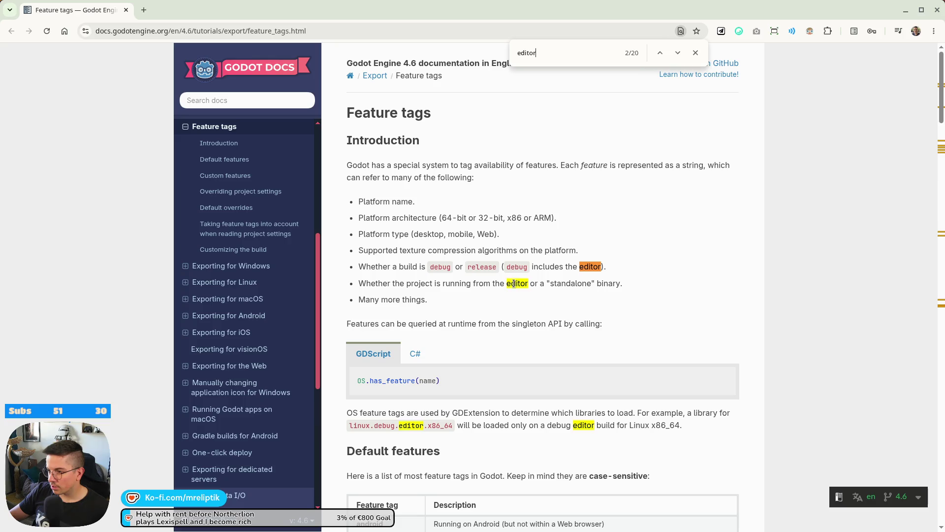
left_click(677, 53)
left_click(677, 54)
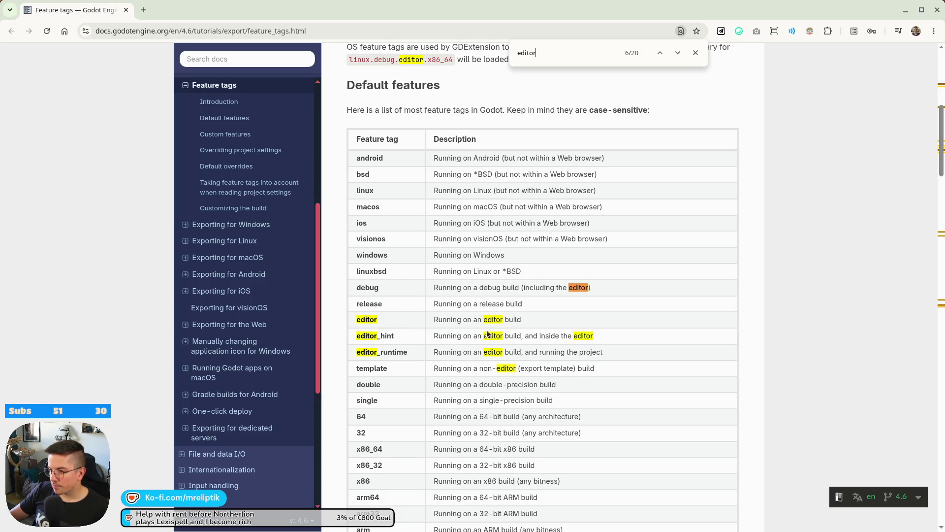
mouse_move(434, 319)
left_mouse_down()
mouse_move(543, 324)
mouse_move(448, 340)
mouse_move(433, 336)
mouse_move(597, 340)
left_mouse_up()
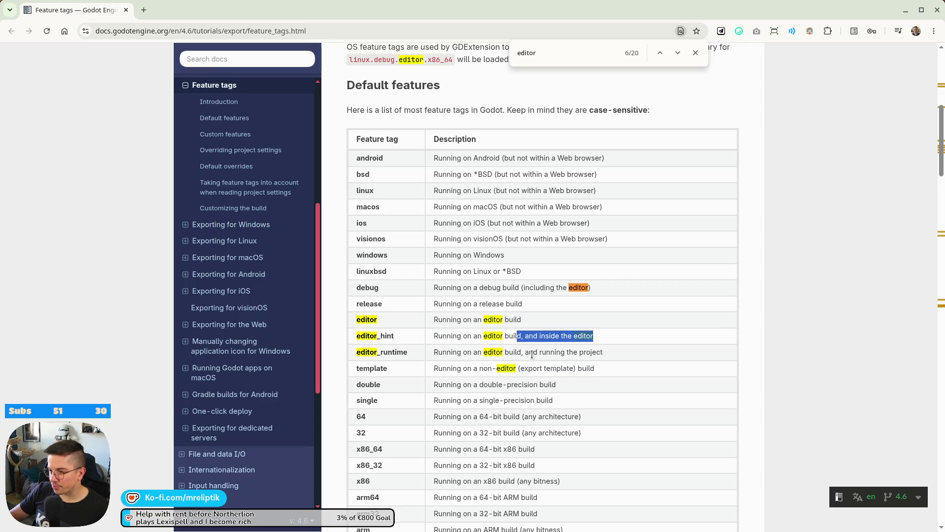
left_click(585, 353)
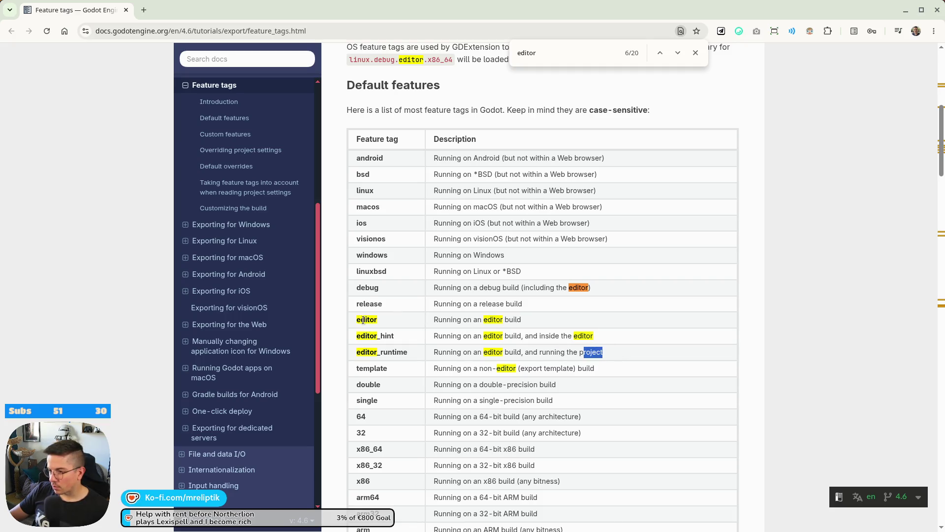
key("alt+Tab")
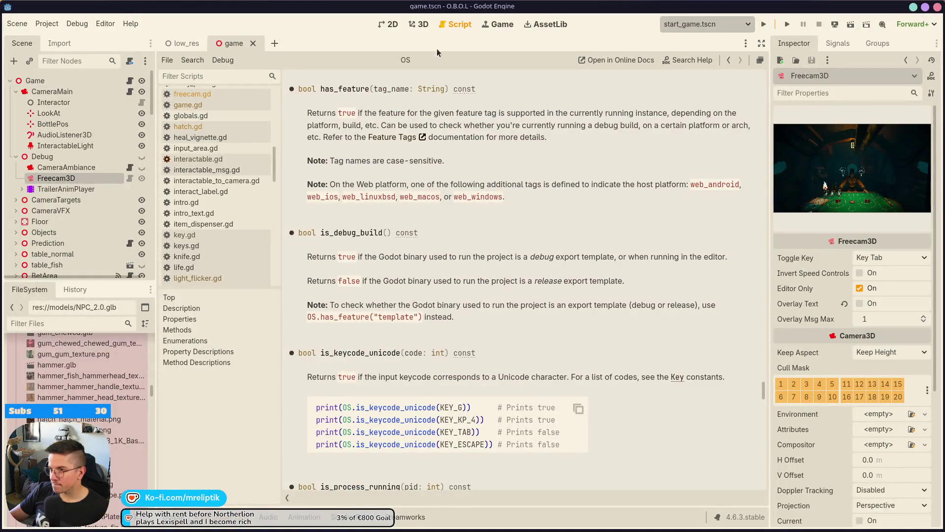
Run the project, click through the dealer's intro dialogue, and stop the game
left_click(421, 24)
left_click(764, 24)
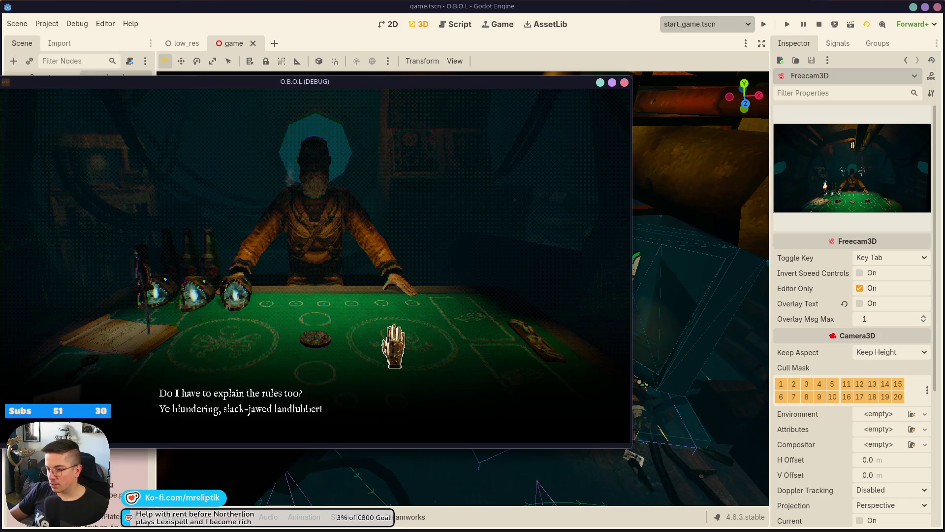
left_click(394, 345)
left_click(386, 426)
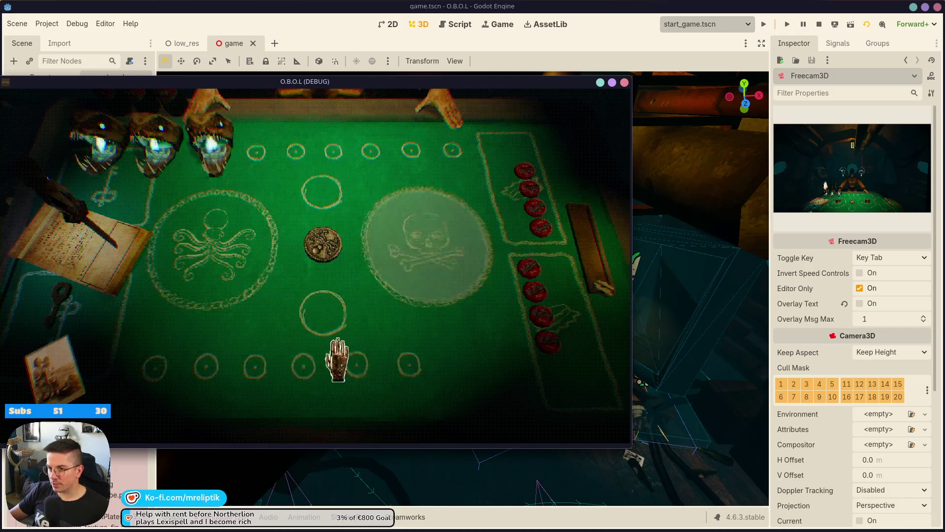
key("F8")
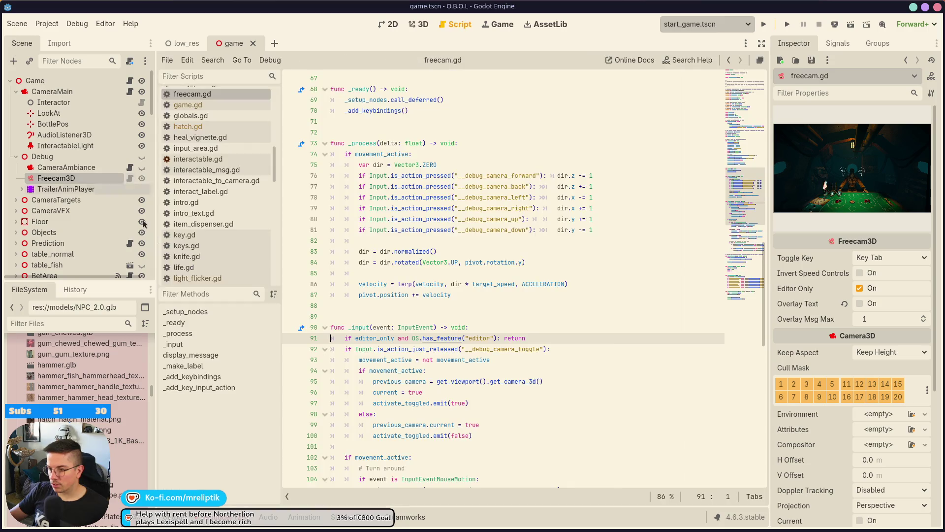
Insert 'not' before OS.has_feature on line 91 of freecam.gd and save
left_click(129, 177)
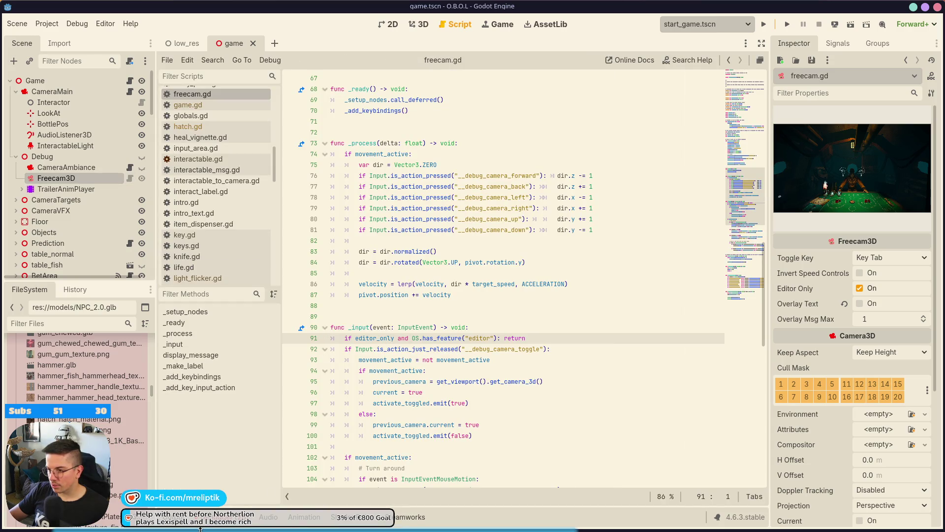
left_click(233, 517)
left_click(239, 394)
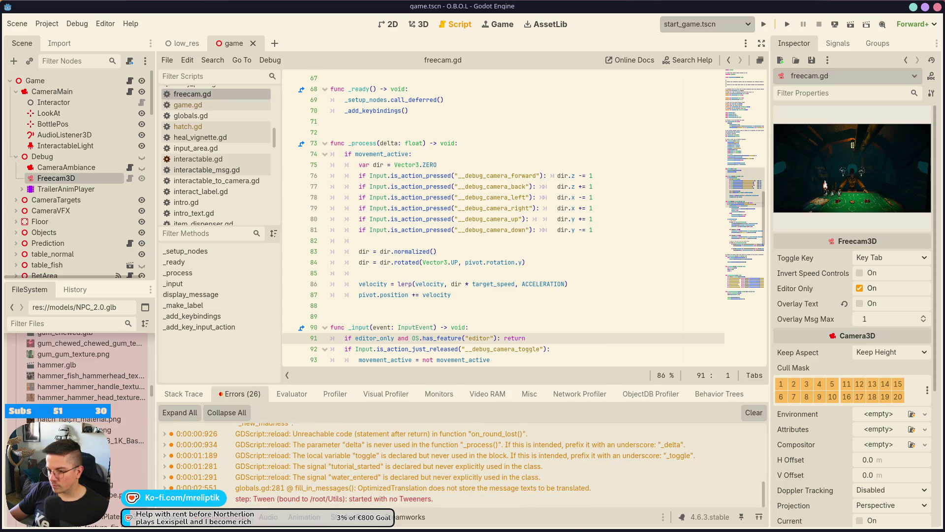
left_click(185, 524)
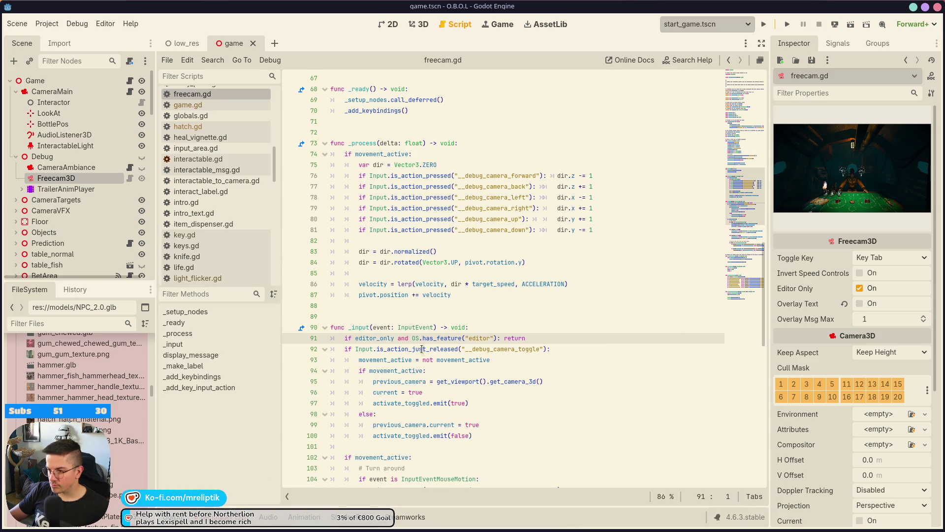
left_click(412, 339)
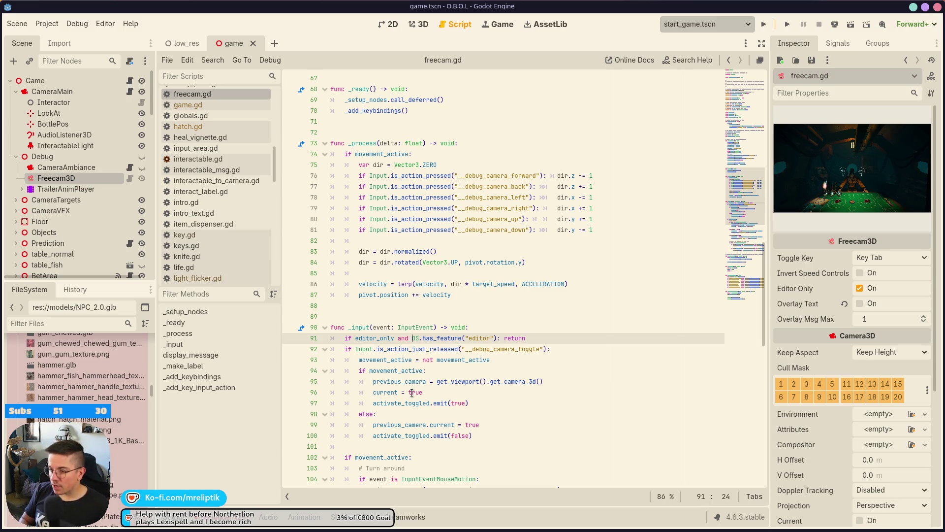
type("not")
key("ctrl+s")
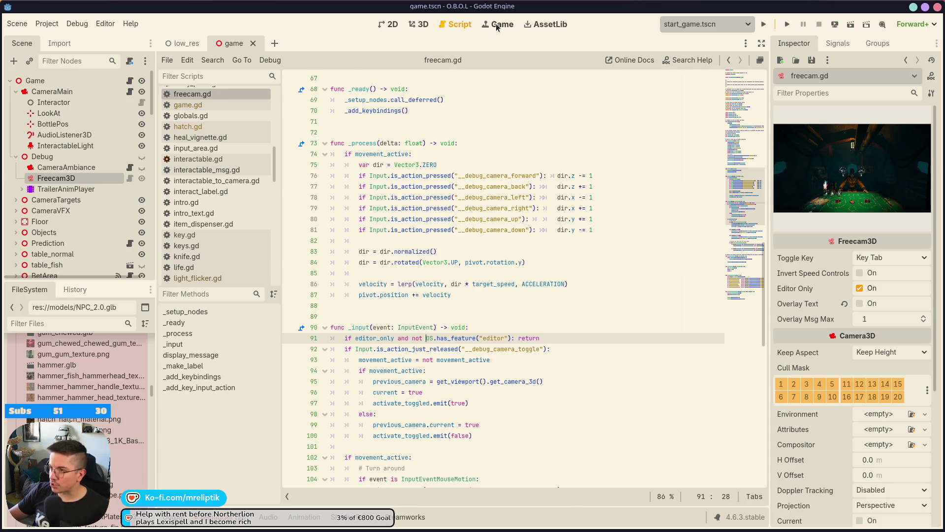
Test-run the game with the freecam toggled by Tab, then view freecam.gd's diff in version control
left_click(497, 28)
key("F5")
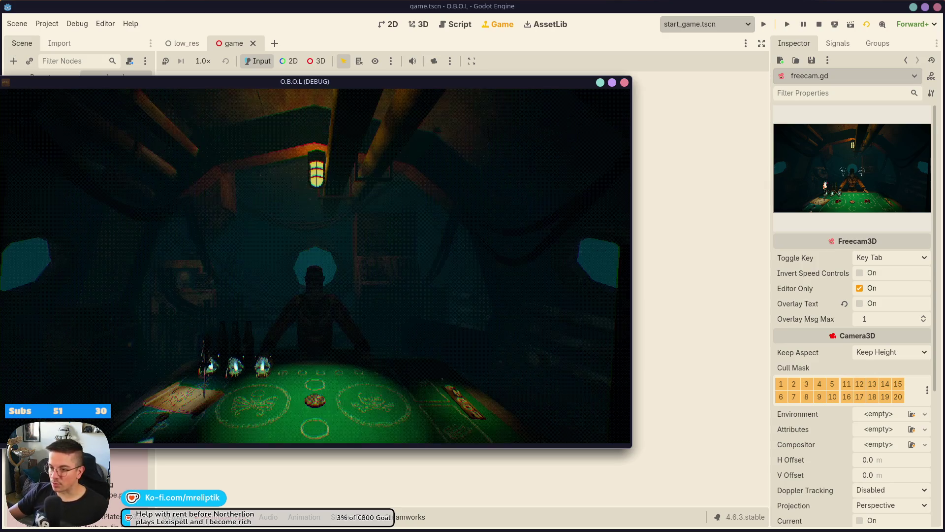
key("Tab")
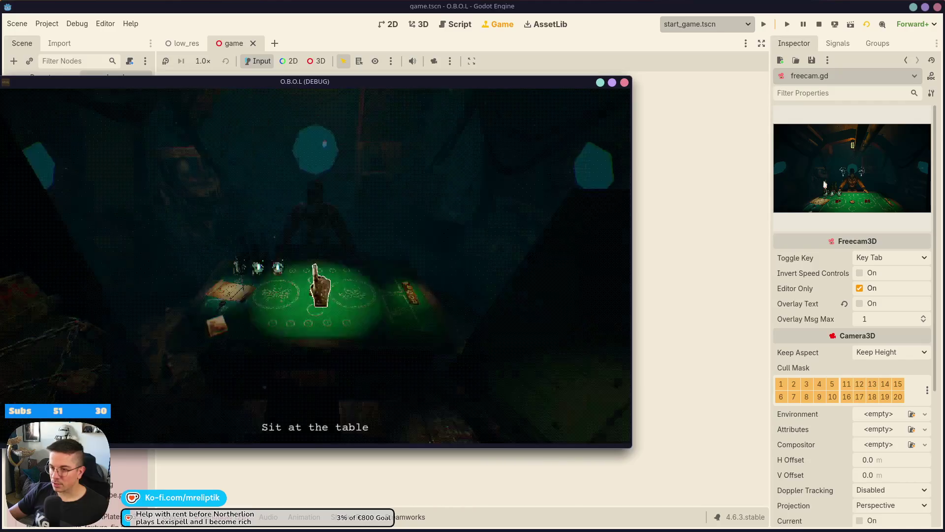
key("F8")
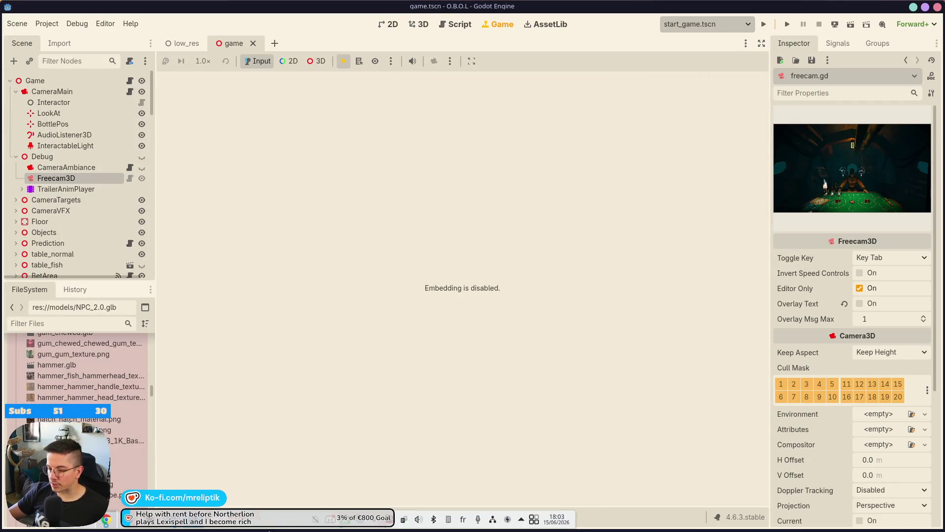
key("alt+Tab")
left_click(64, 107)
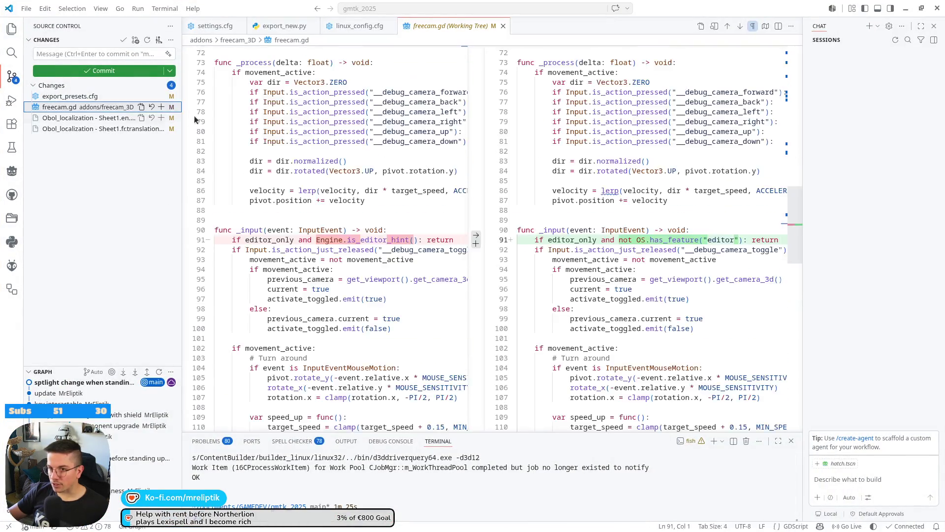
Commit freecam.gd with the message 'fix freecam working outside of editor'
left_click(84, 55)
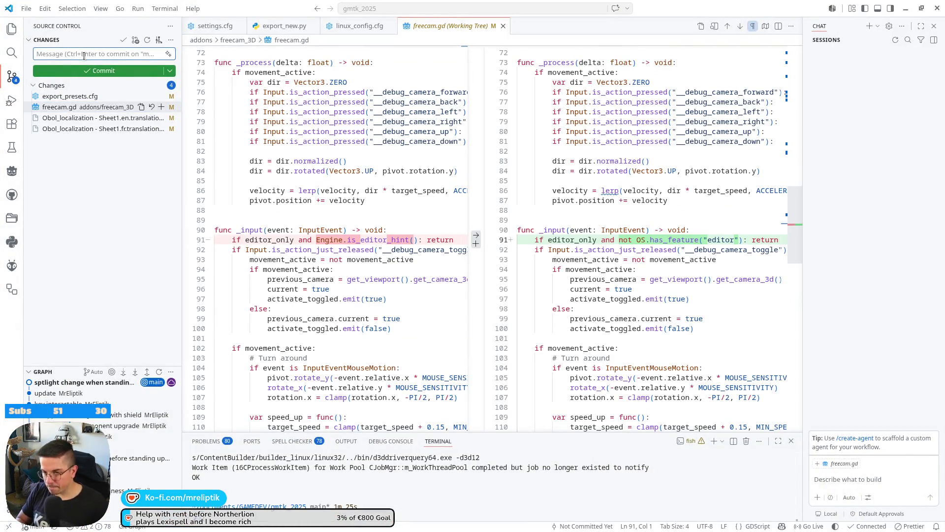
type("fix freecam")
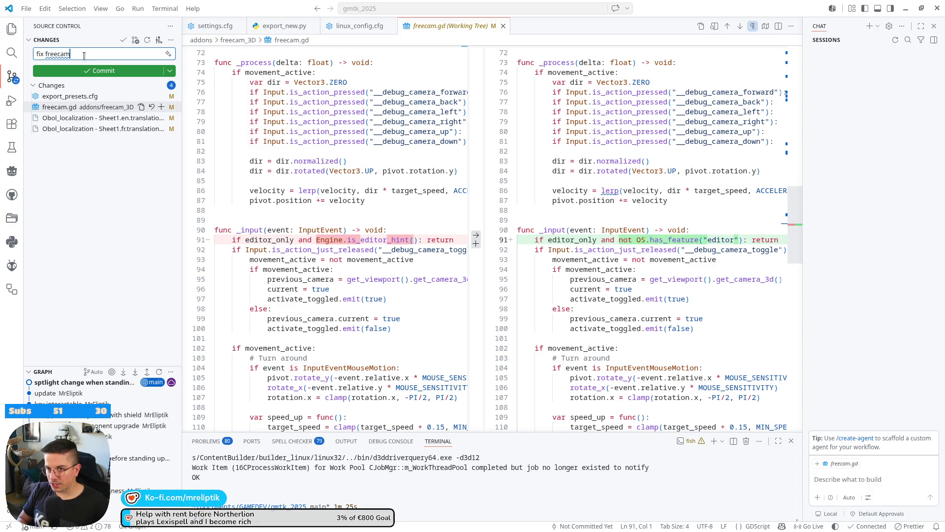
type(" working outside of editor")
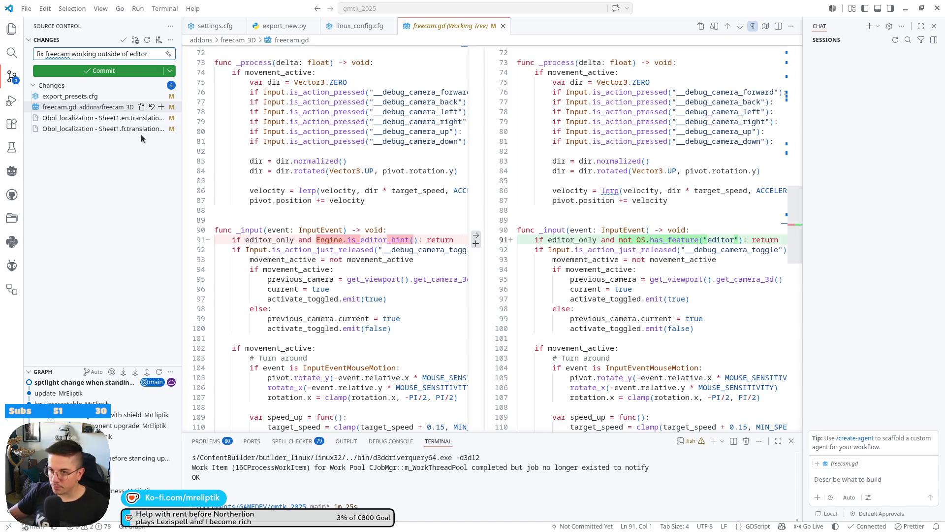
left_click(159, 111)
Stage the English and French Obol_localization files and commit them as 'update'
left_click(104, 70)
left_click(88, 107)
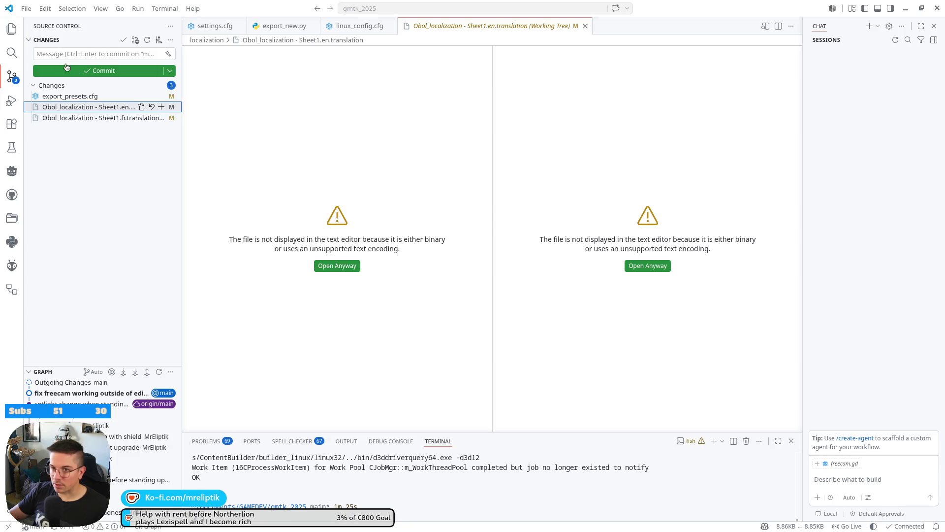
left_click(163, 106)
left_click(161, 128)
left_click(84, 52)
type("update")
key("ctrl+Return")
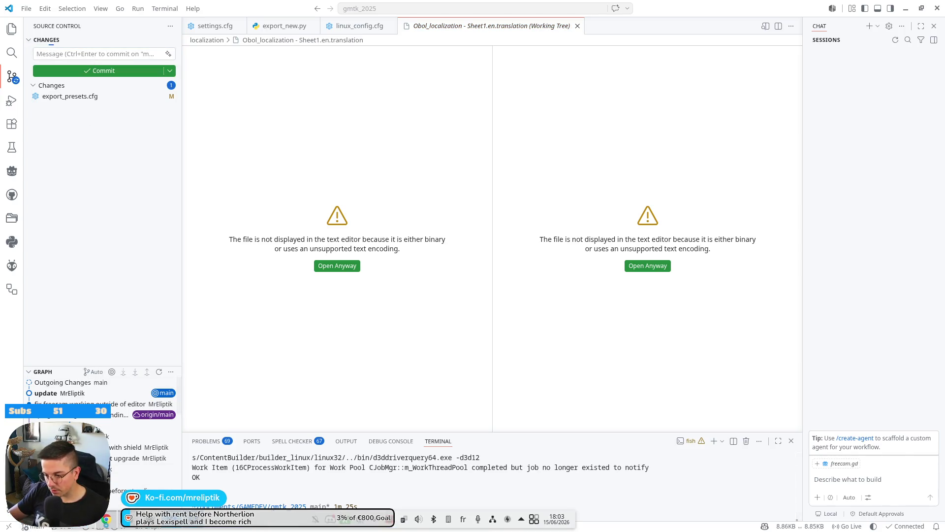
key("alt+Tab")
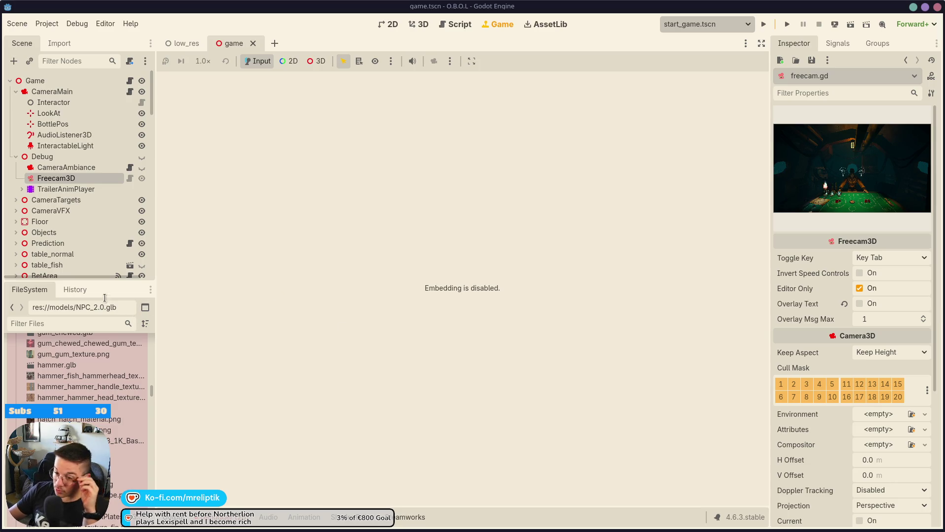
Open the Game node's game.gd script with the script list hidden
left_click(226, 516)
left_click(227, 517)
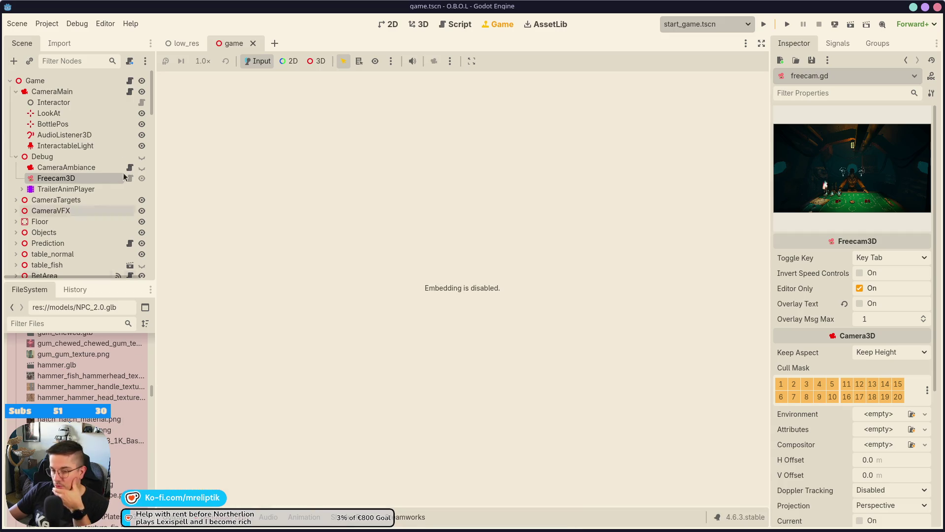
left_click(130, 80)
scroll(549, 286, "down", 2)
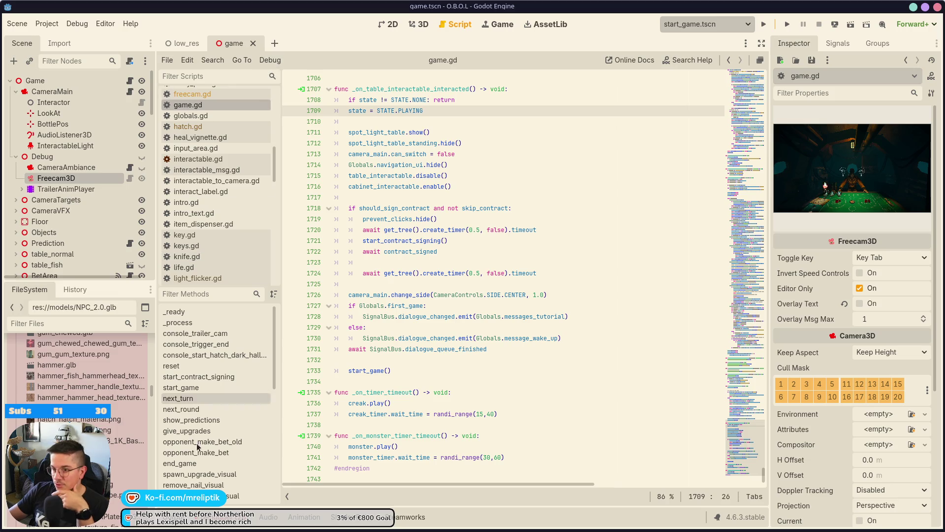
left_click(197, 517)
left_click(197, 517)
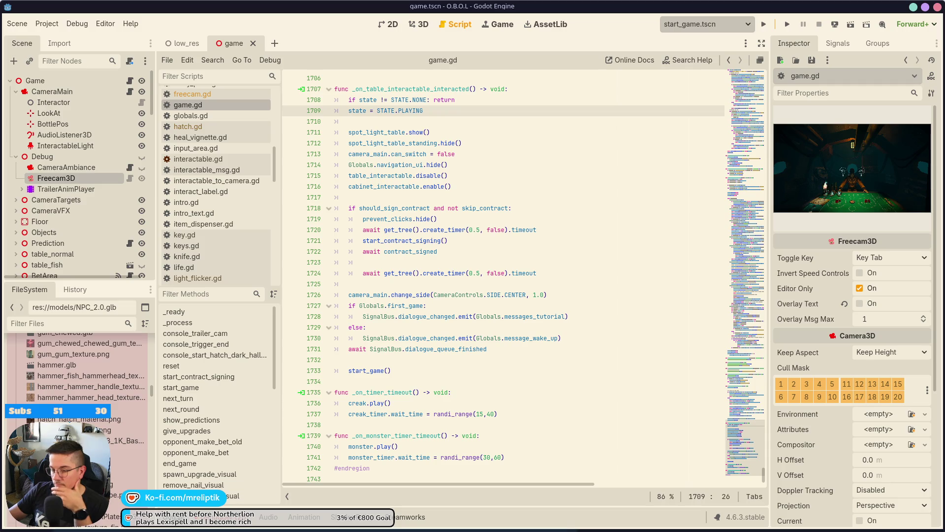
key("ctrl+backslash")
left_click(505, 369)
Search game.gd for 'madnessmanager' and step through every MadnessManager use
key("ctrl+f")
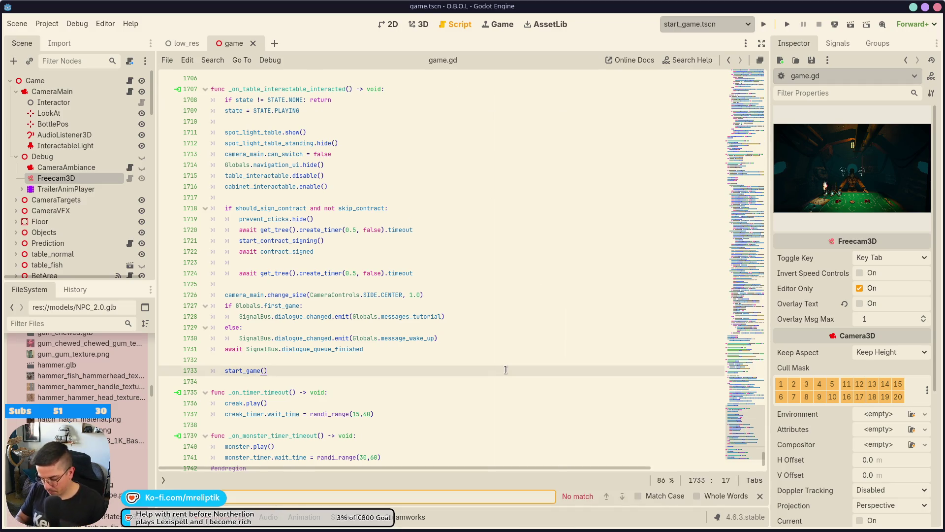
type("madn")
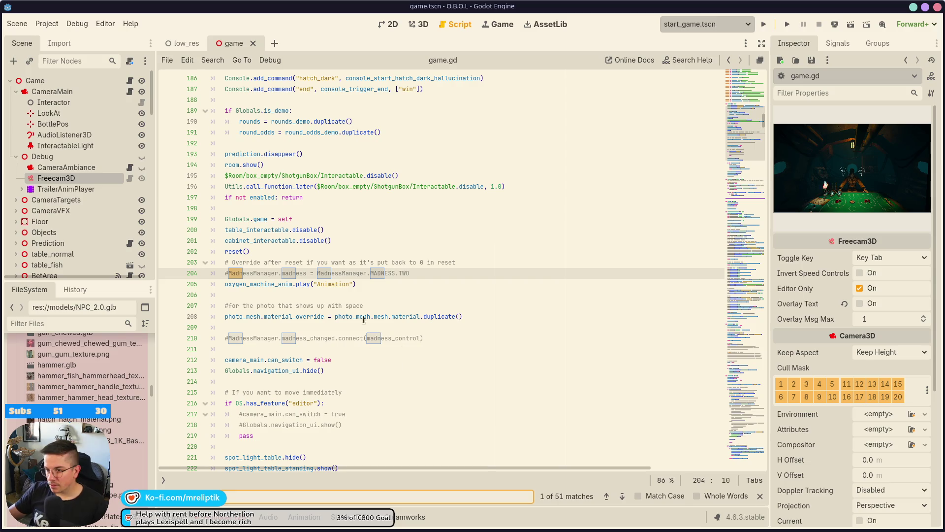
type("essmanager")
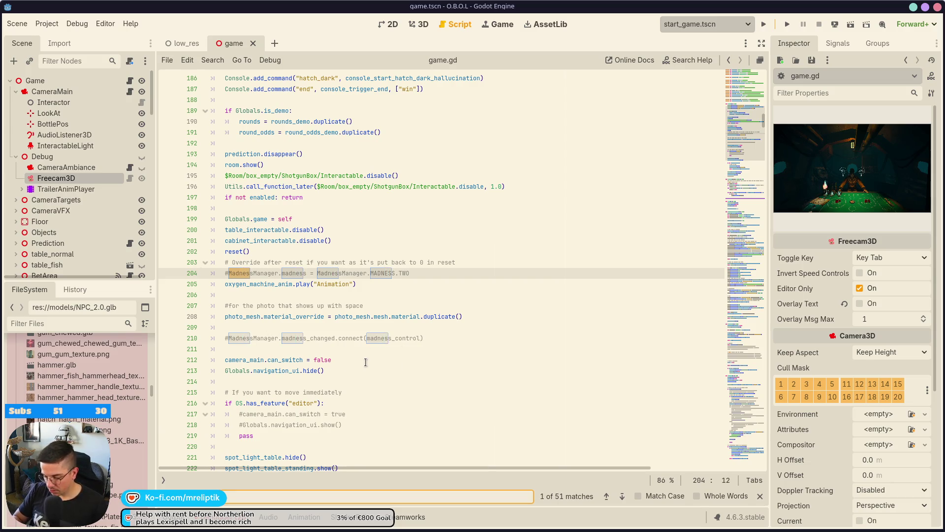
left_click(625, 498)
left_click(625, 498)
left_click(625, 498)
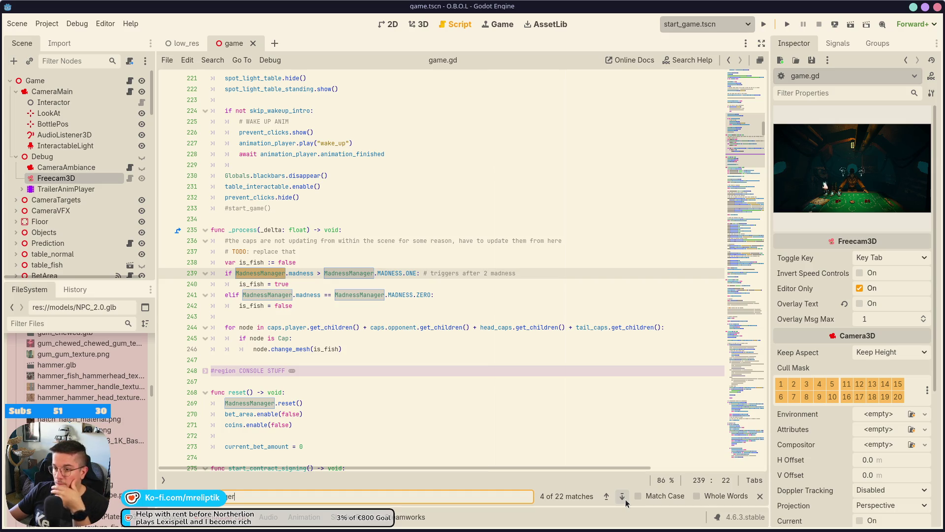
left_click(622, 497)
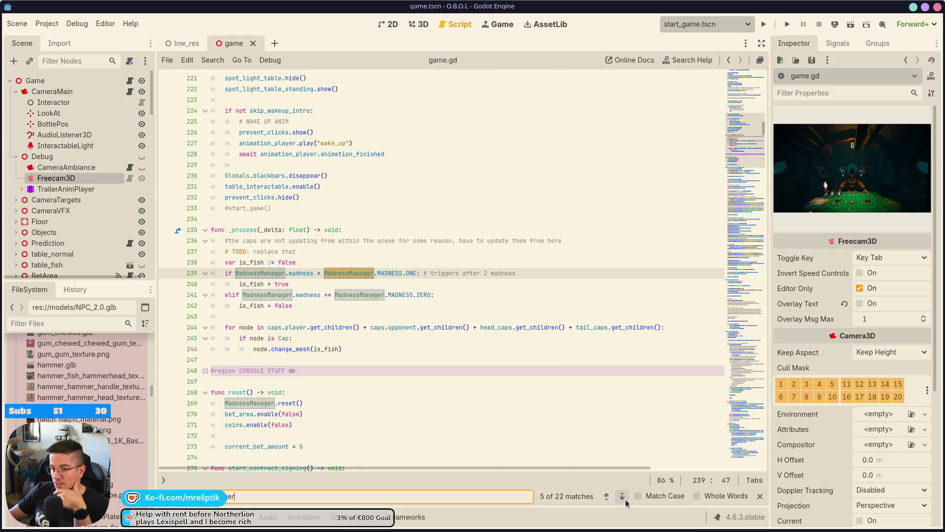
left_click(622, 496)
left_click(622, 496)
left_click(622, 496)
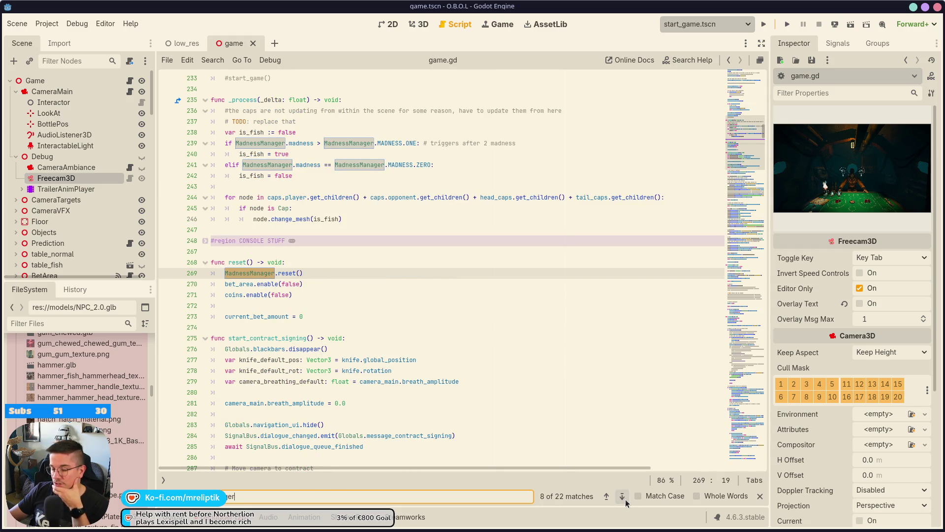
left_click(623, 498)
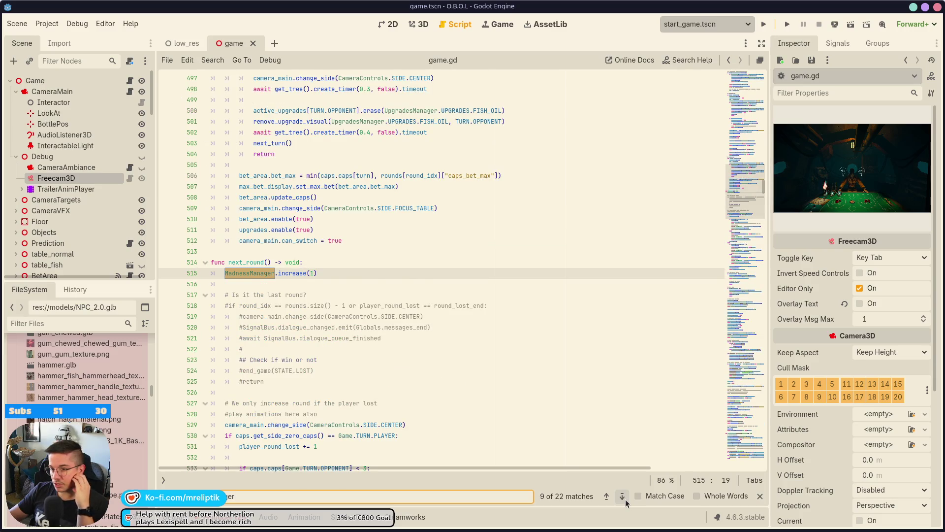
left_click(623, 497)
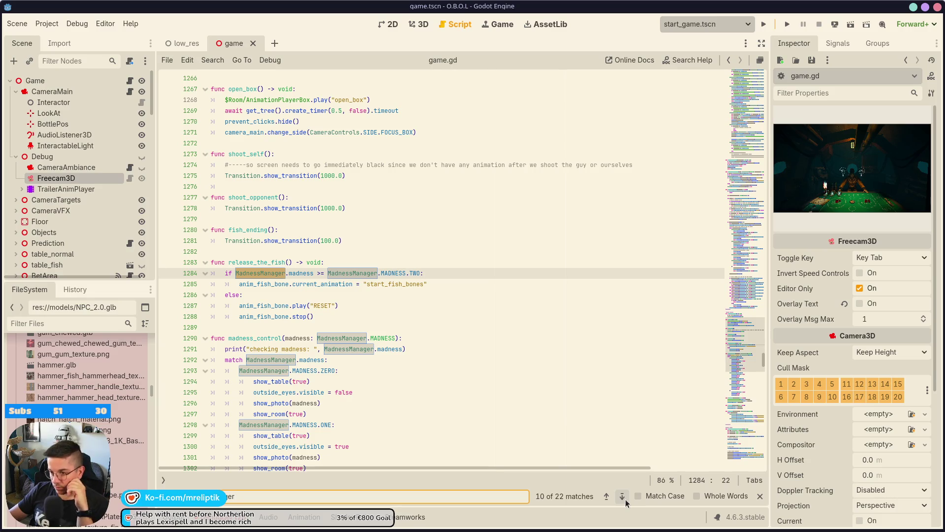
scroll(398, 343, "down", 2)
scroll(405, 319, "down", 2)
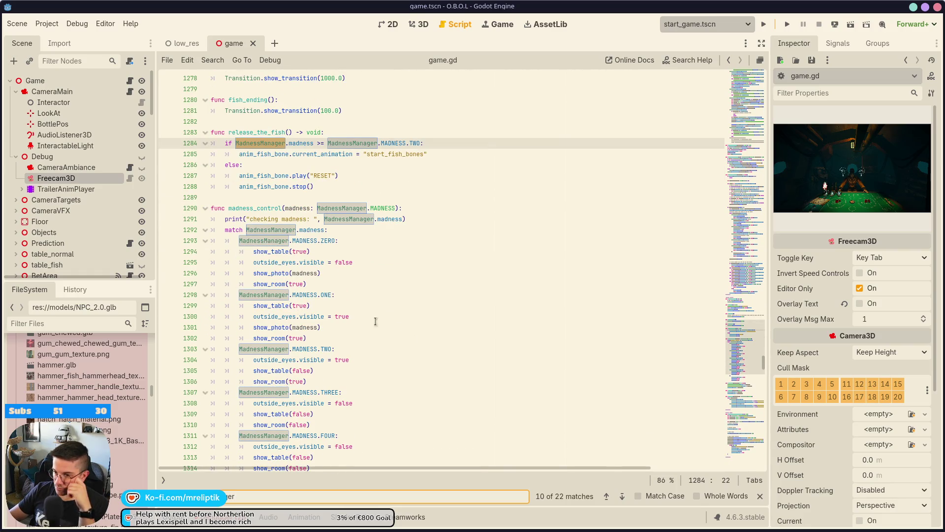
Jump to the show_photo definition, then open camera_controls.gd and quick-search scenes for 'manager'
left_click(272, 277)
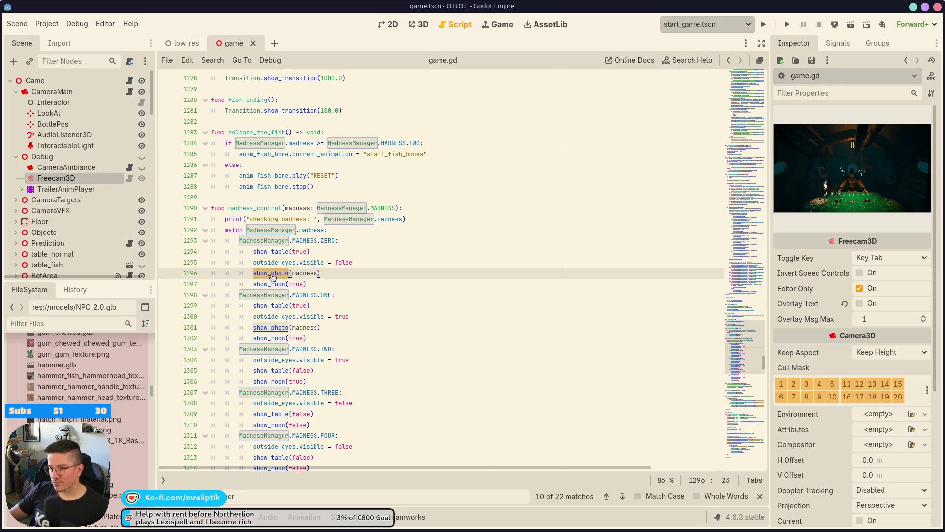
left_click(272, 277, "ctrl")
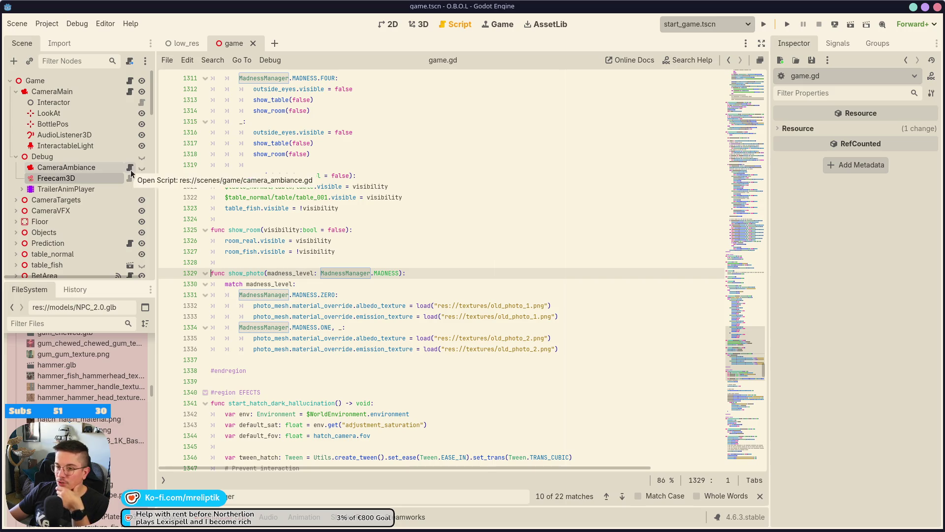
left_click(130, 91)
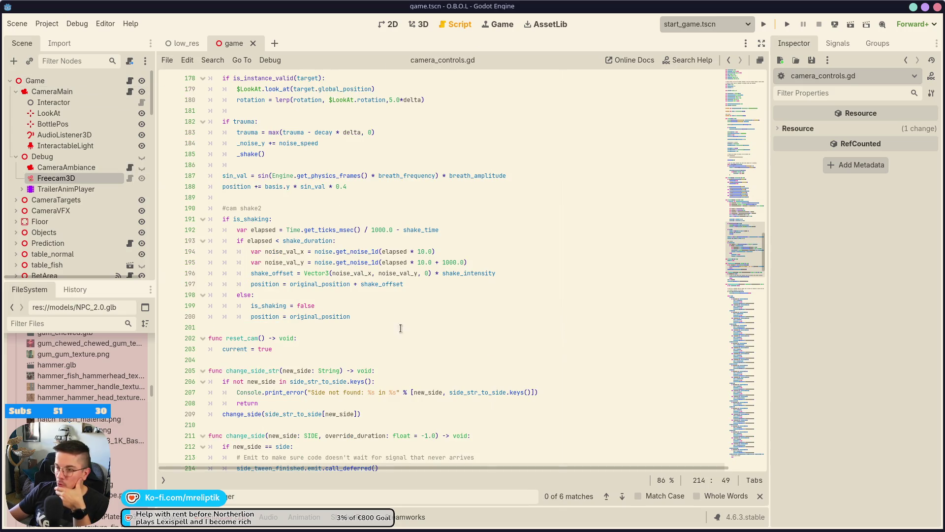
scroll(387, 303, "down", 3)
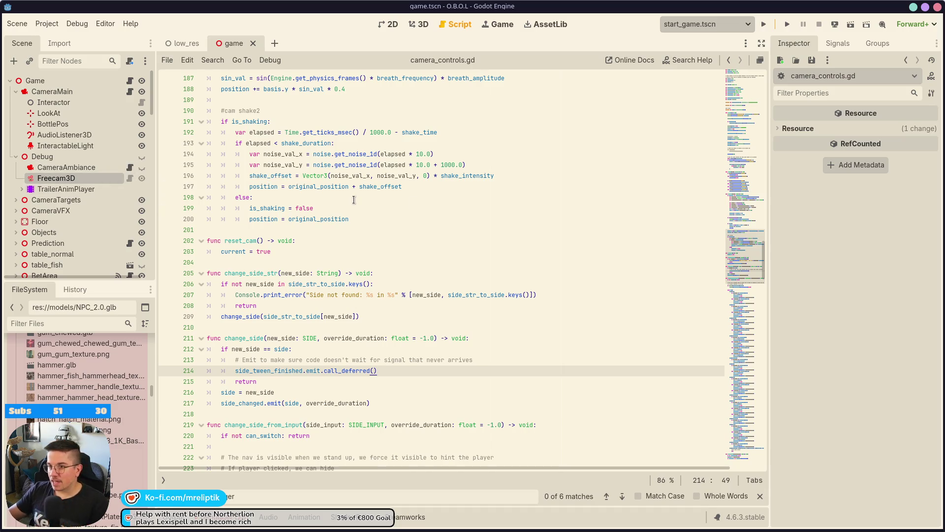
key("ctrl+shift+o")
type("manager")
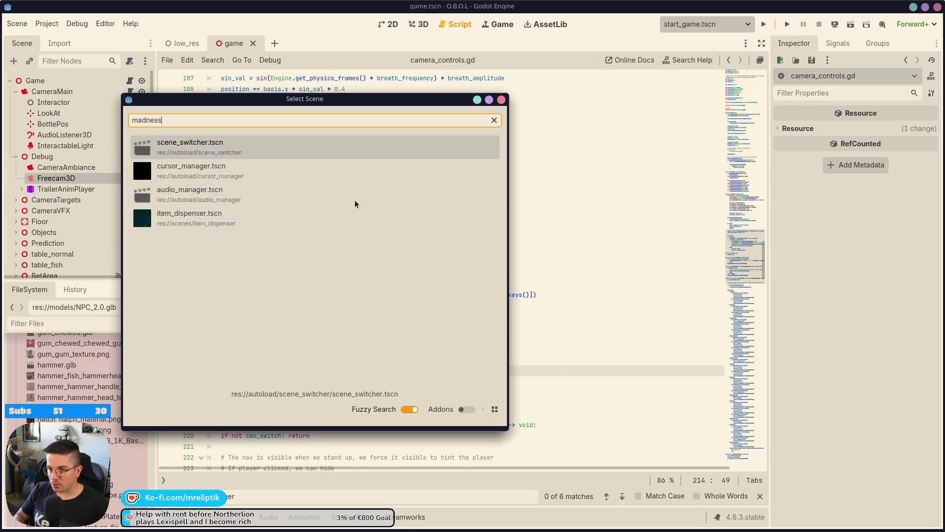
key("Escape")
key("ctrl+alt+o")
type("madness")
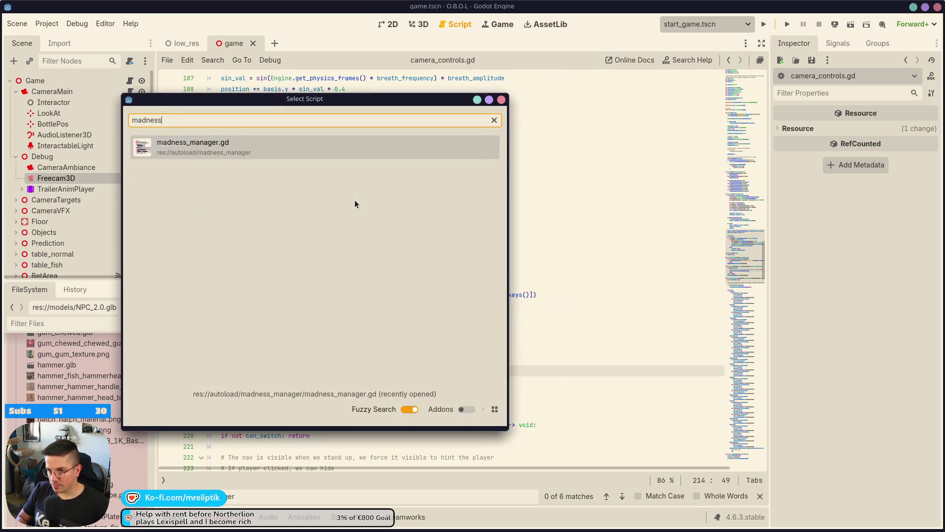
key("Return")
mouse_move(350, 530)
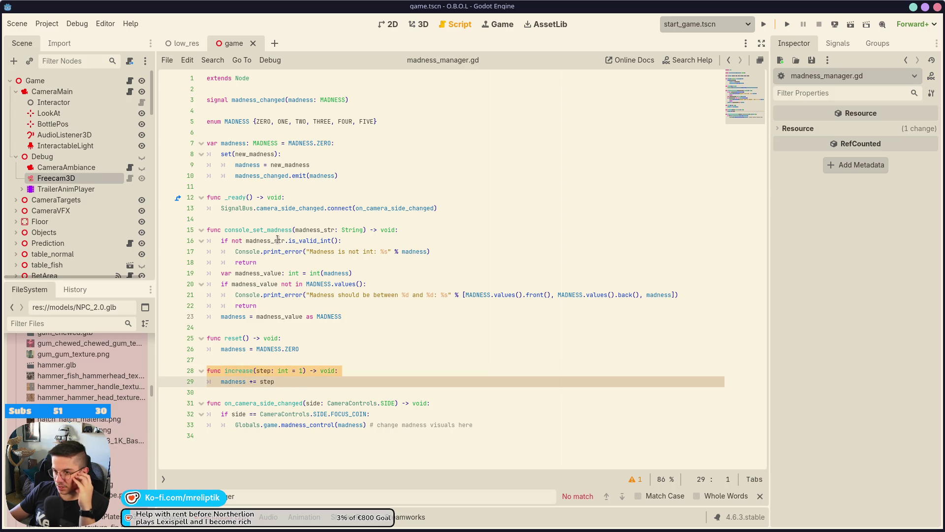
left_click(260, 229)
double_click(240, 372)
double_click(241, 401)
double_click(240, 369)
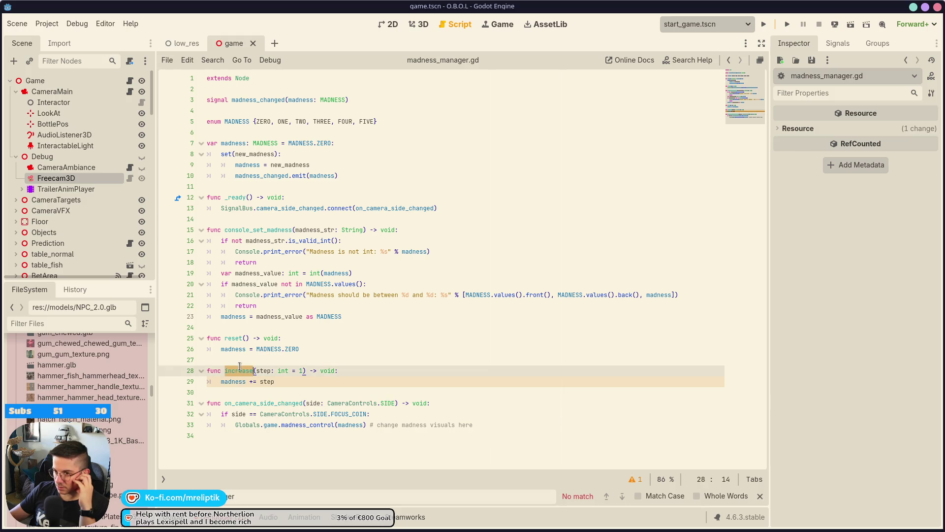
double_click(264, 403)
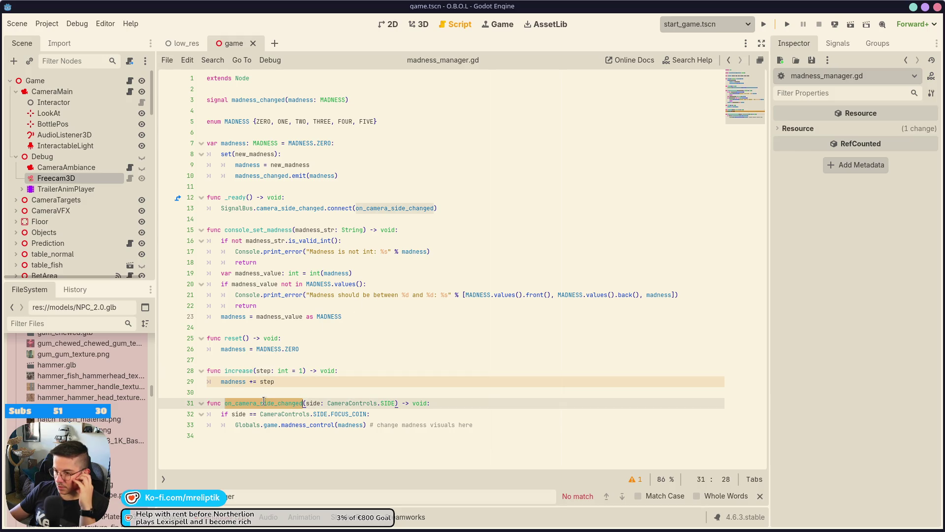
left_click(324, 424)
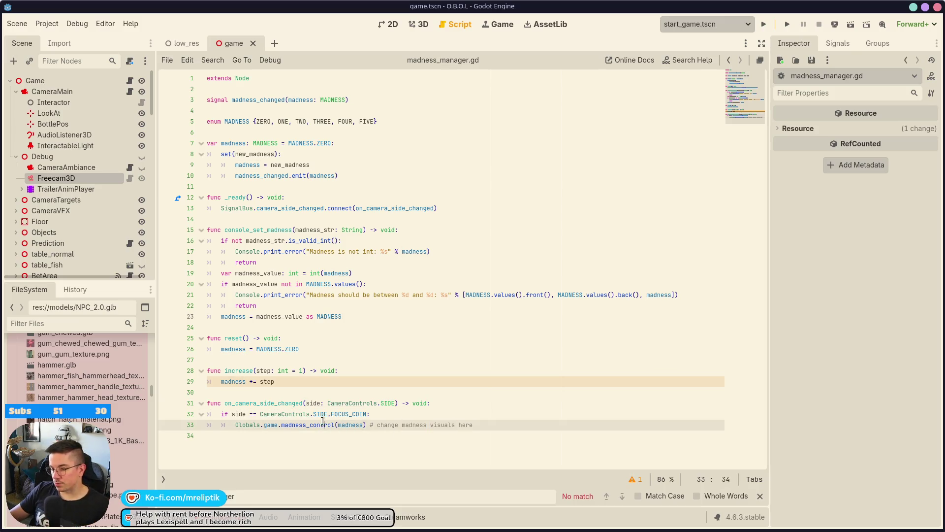
key("ctrl+d")
left_click(302, 425, "ctrl")
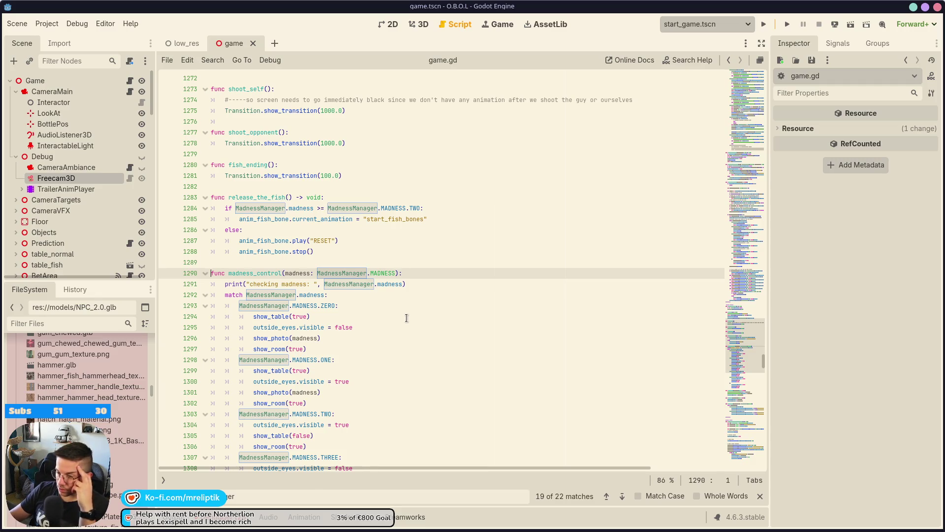
scroll(406, 318, "down", 4)
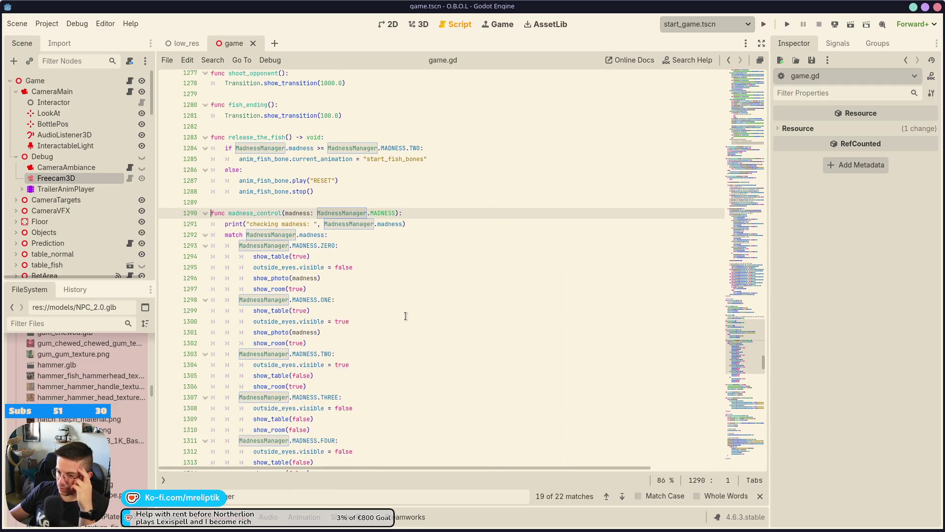
scroll(400, 316, "up", 4)
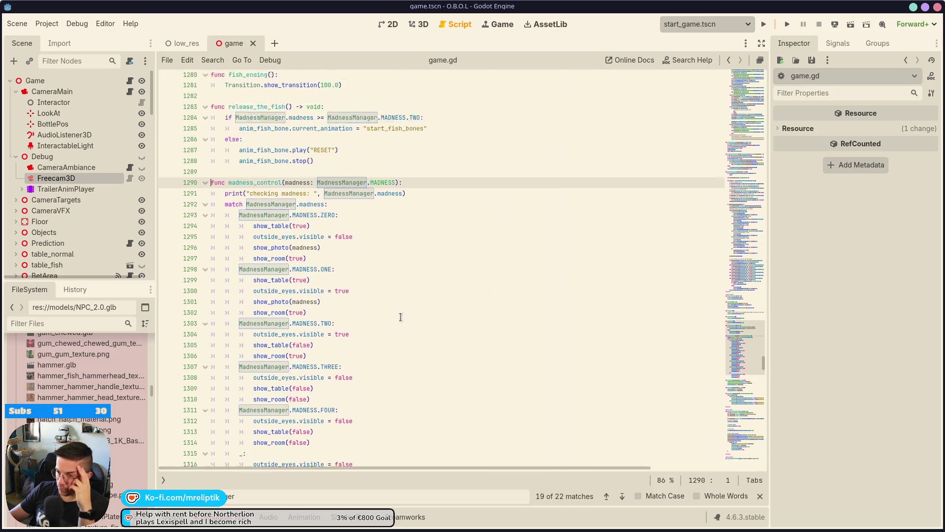
left_click(129, 91)
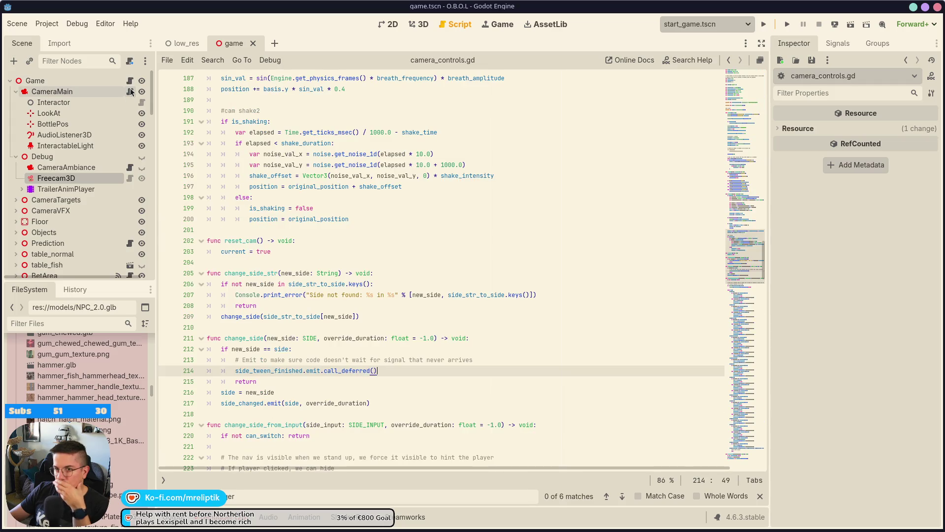
scroll(292, 358, "down", 3)
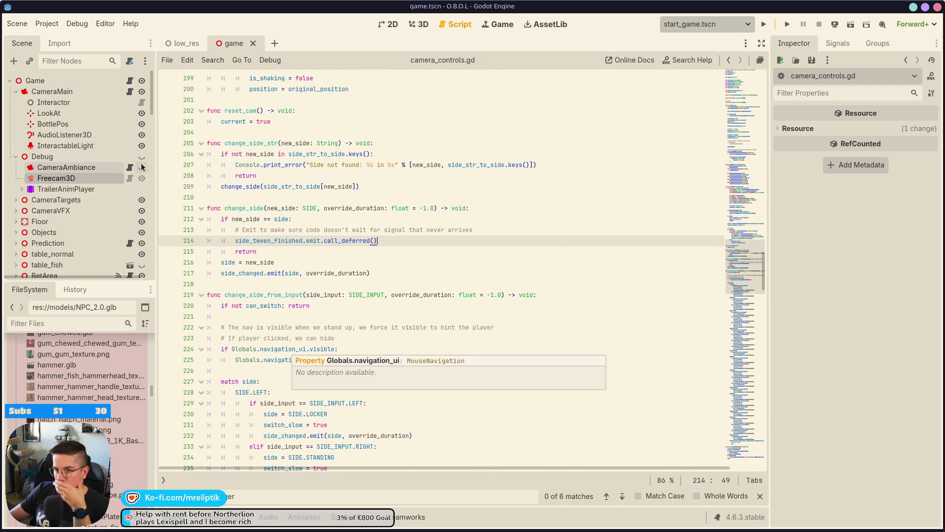
left_click(129, 167)
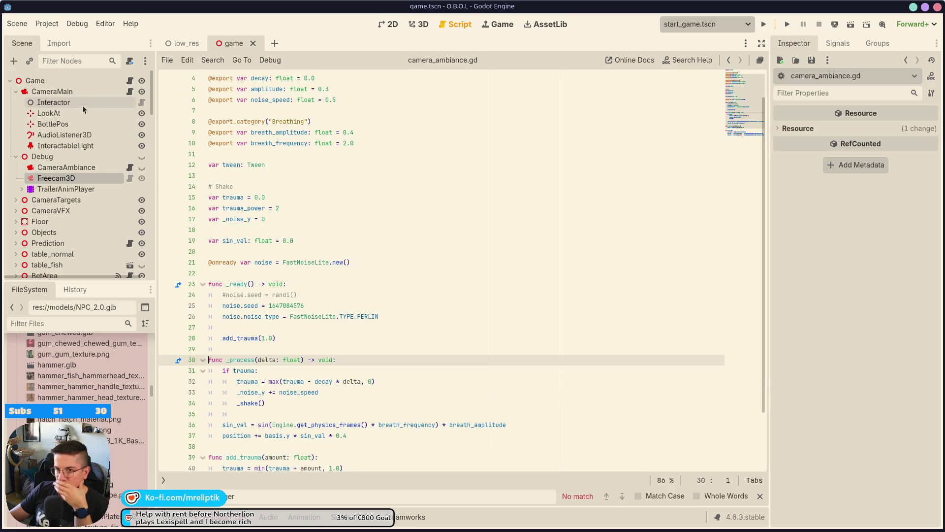
left_click(129, 92)
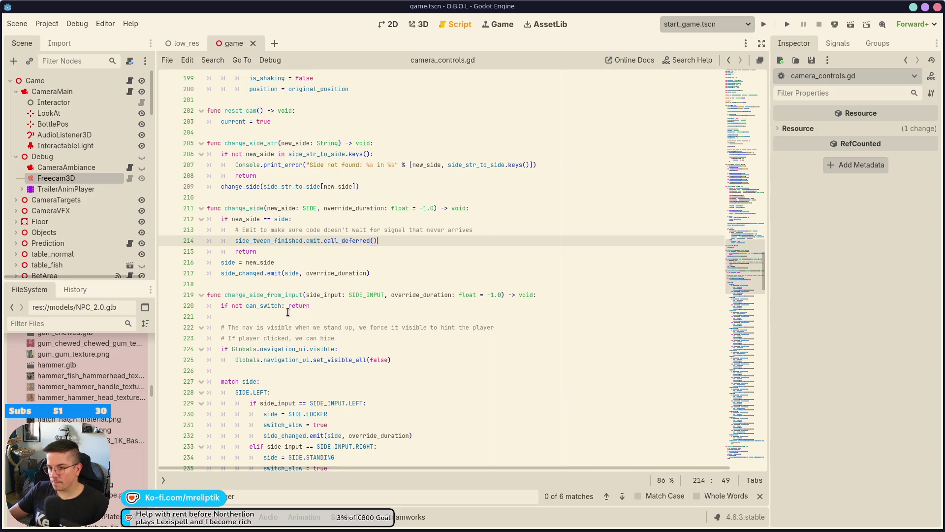
key("ctrl+alt+o")
type("madness")
key("Return")
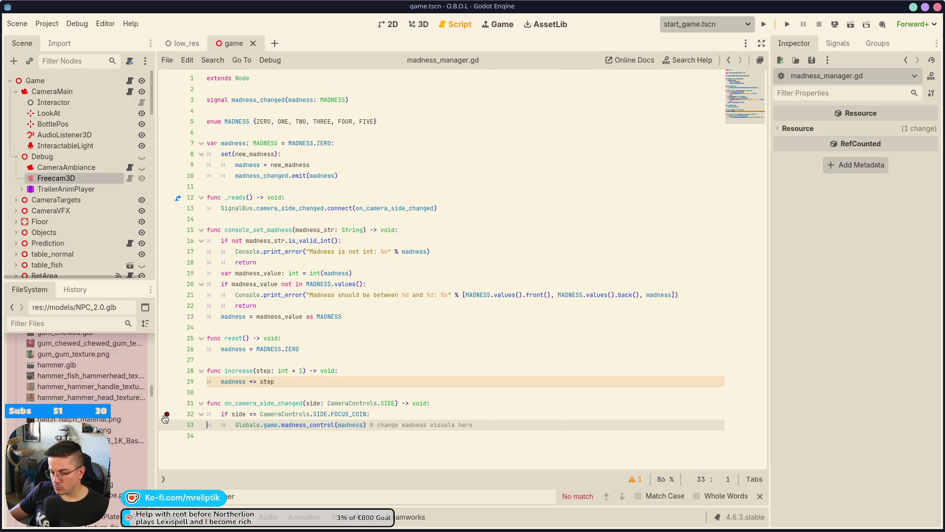
Set a breakpoint on the madness_control call line in game.gd
double_click(280, 404)
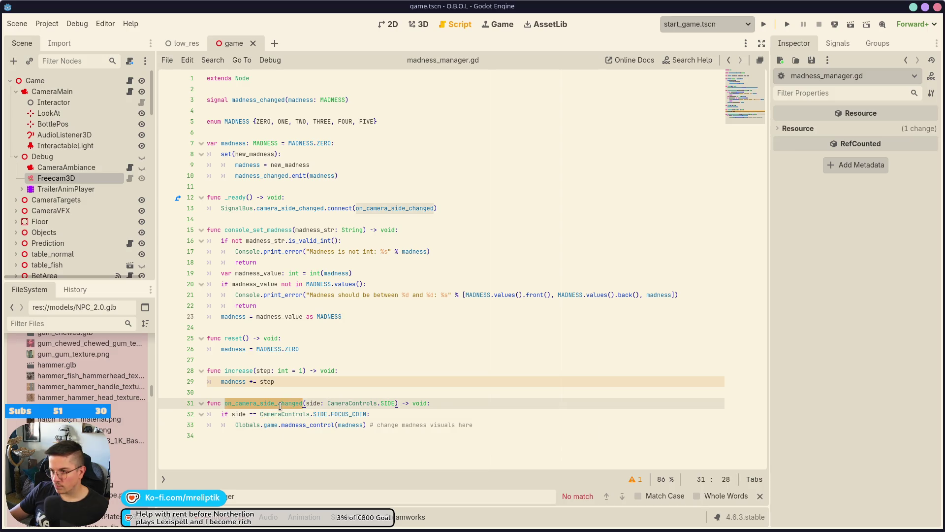
left_click(167, 414)
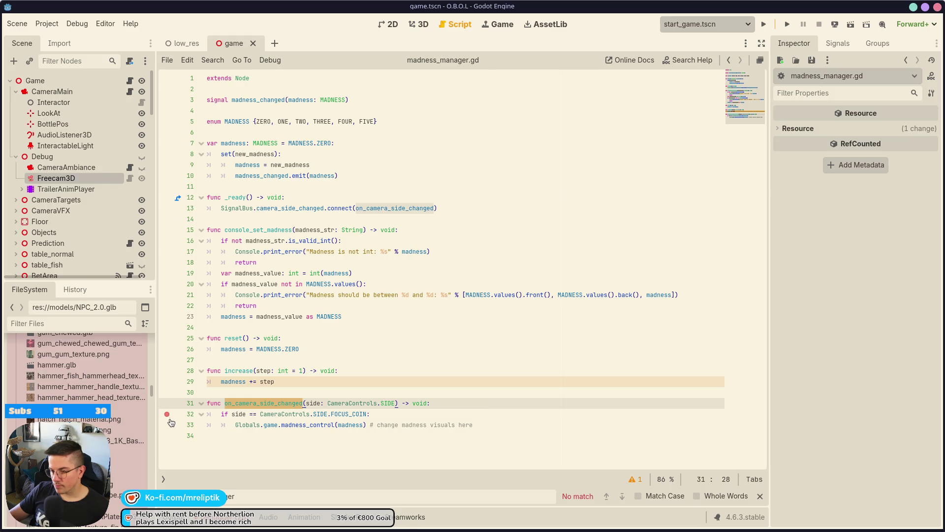
left_click(167, 425)
left_click(167, 414)
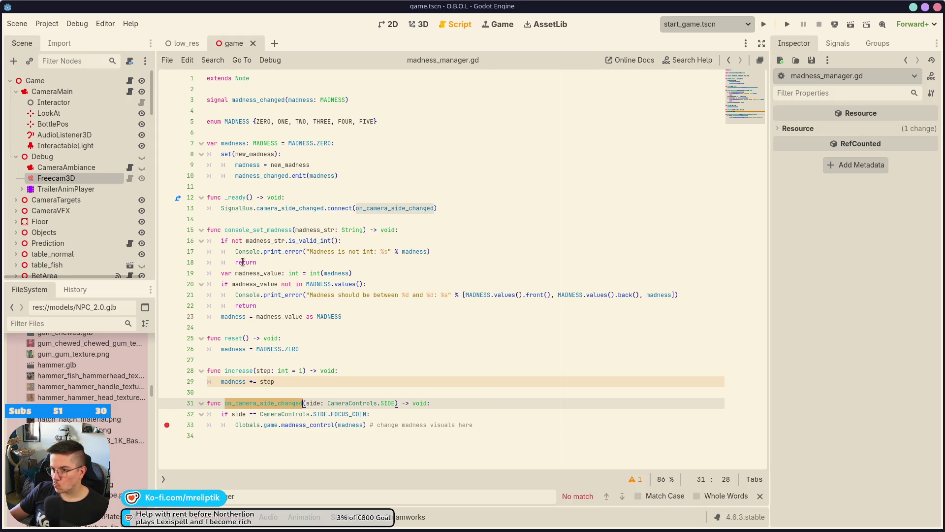
Add print("Madness increased: ", madness) inside increase() in madness_manager.gd and save
left_click(224, 338)
left_click(253, 370)
left_click(277, 381)
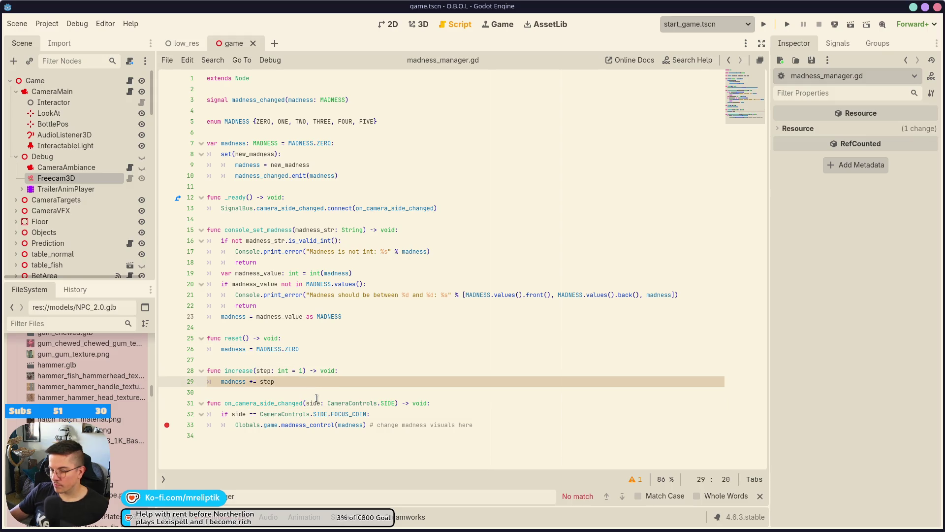
key("Return")
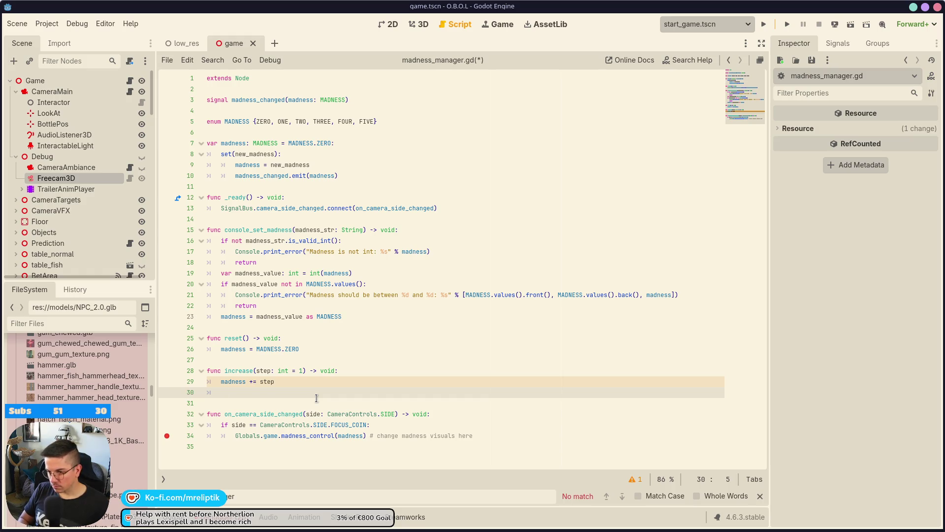
type("print(\"Madn")
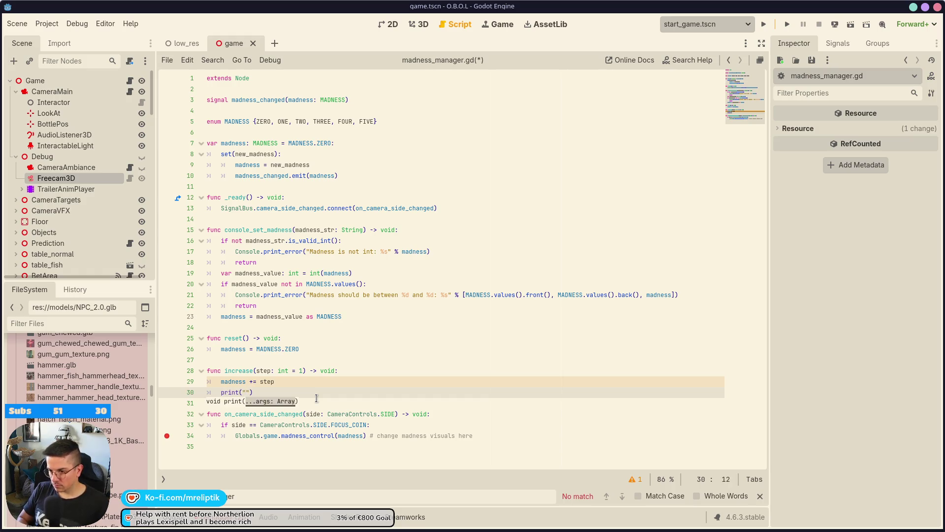
type("ess increased:")
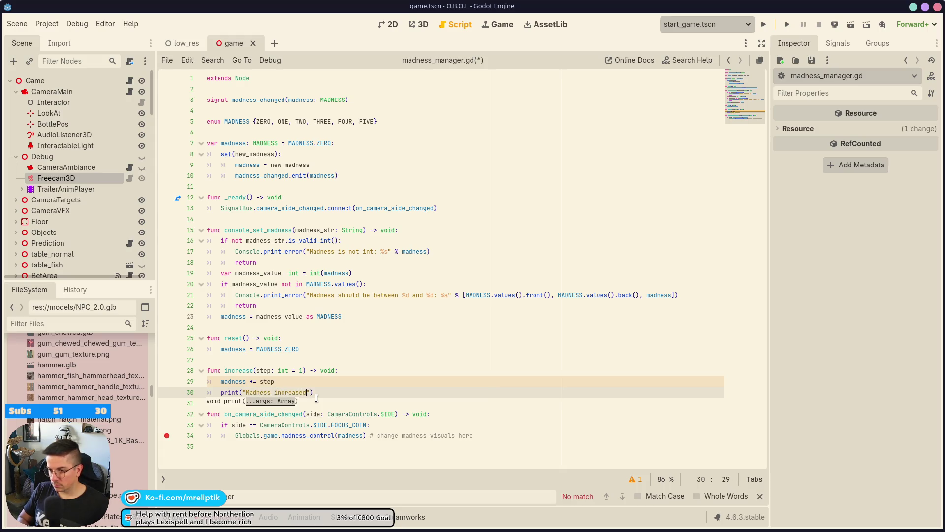
type(" \", ma")
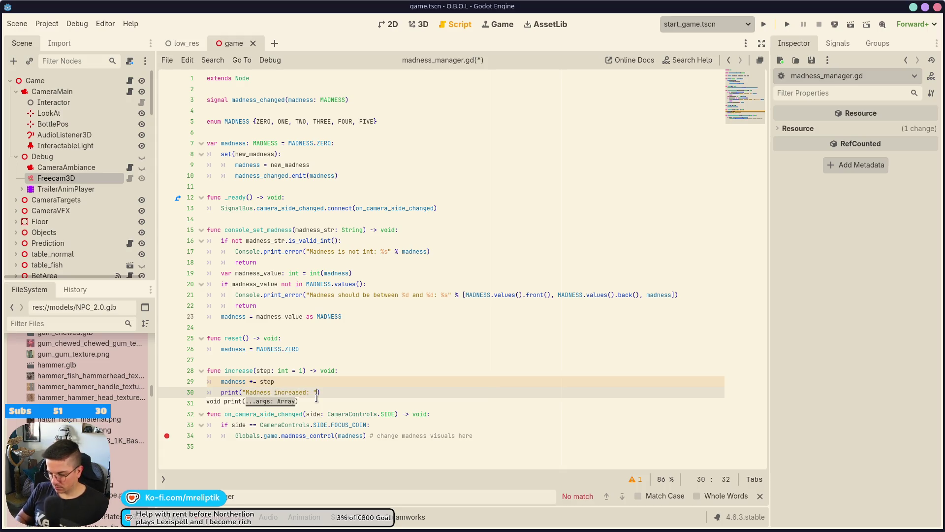
type("dness")
key("ctrl+s")
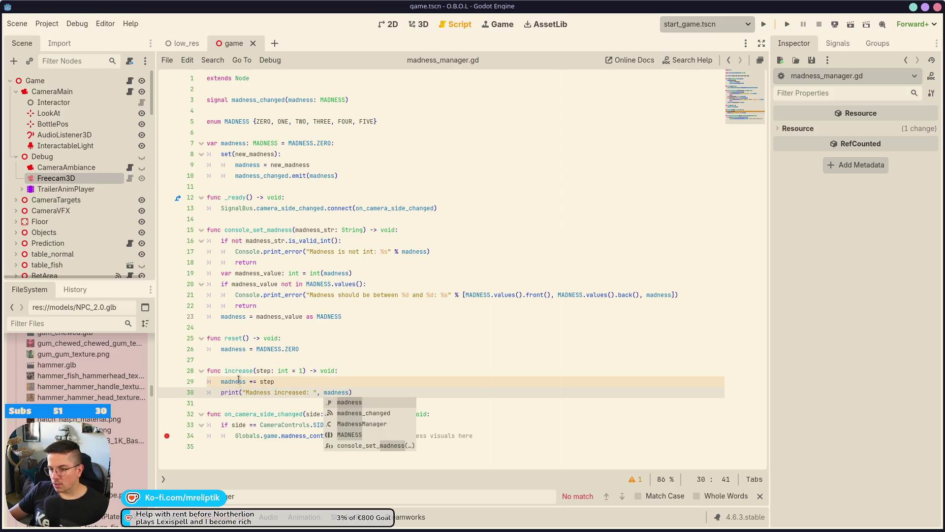
double_click(239, 370)
key("ctrl+c")
left_click(130, 80)
left_click(392, 316)
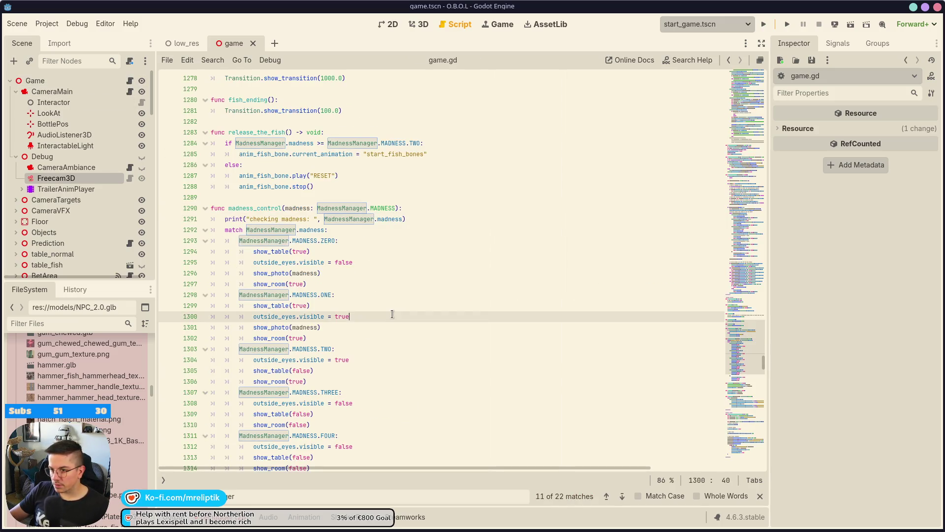
key("ctrl+f")
key("ctrl+v")
left_click(619, 496)
left_click(607, 496)
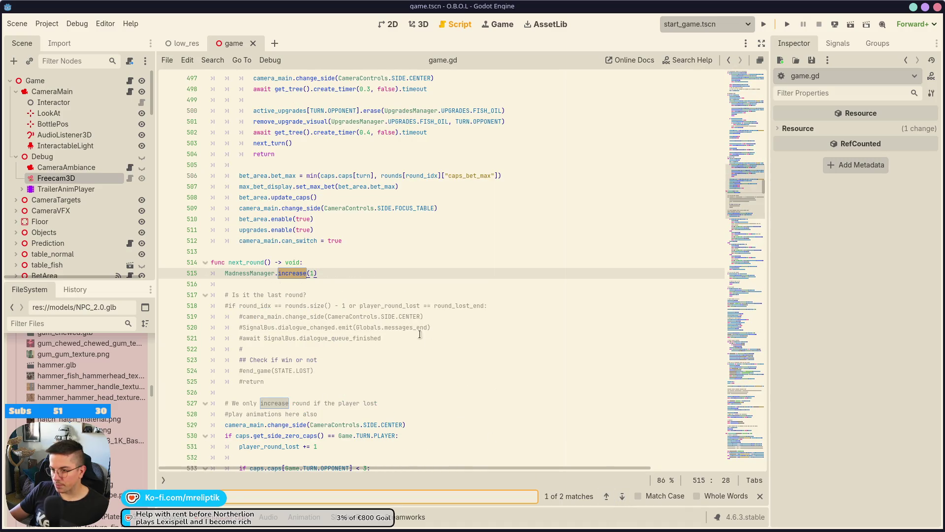
scroll(385, 342, "down", 1)
scroll(385, 342, "down", 20)
scroll(370, 330, "down", 10)
scroll(373, 328, "up", 20)
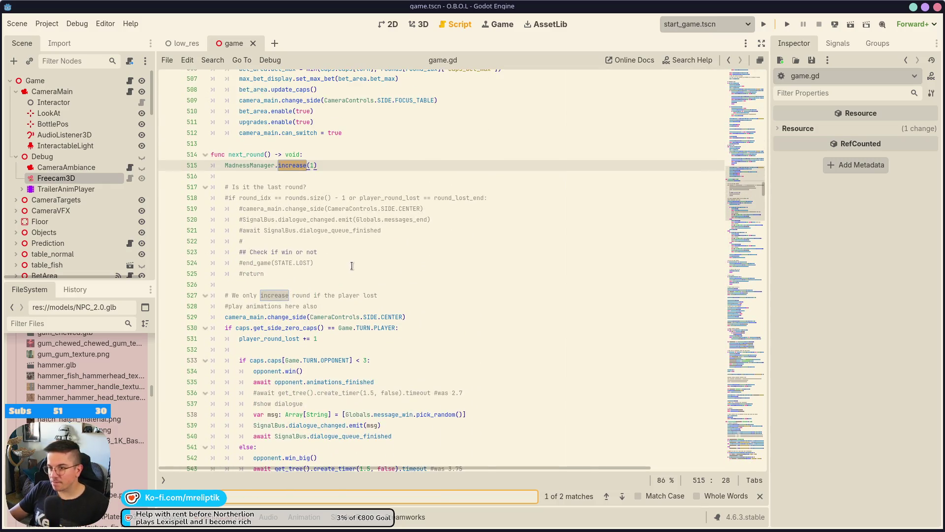
type("madnesss")
double_click(251, 338)
scroll(443, 343, "down", 8)
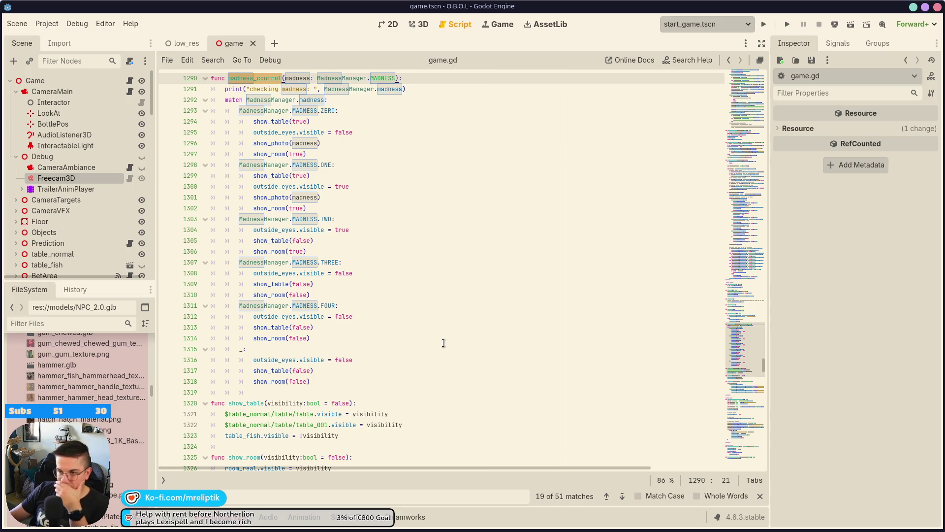
scroll(447, 342, "up", 2)
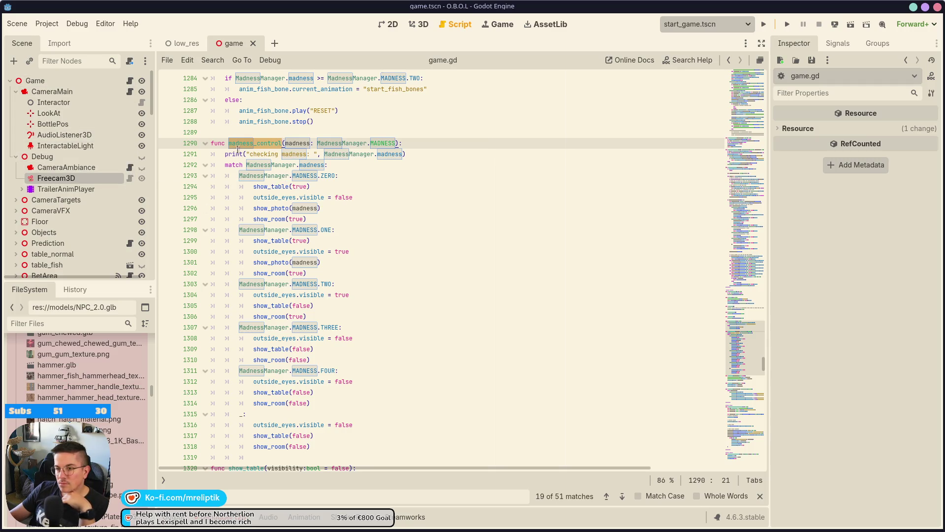
Open madness_manager.gd, close the find bar, and review increase() with its new print line
left_click(277, 164, "ctrl")
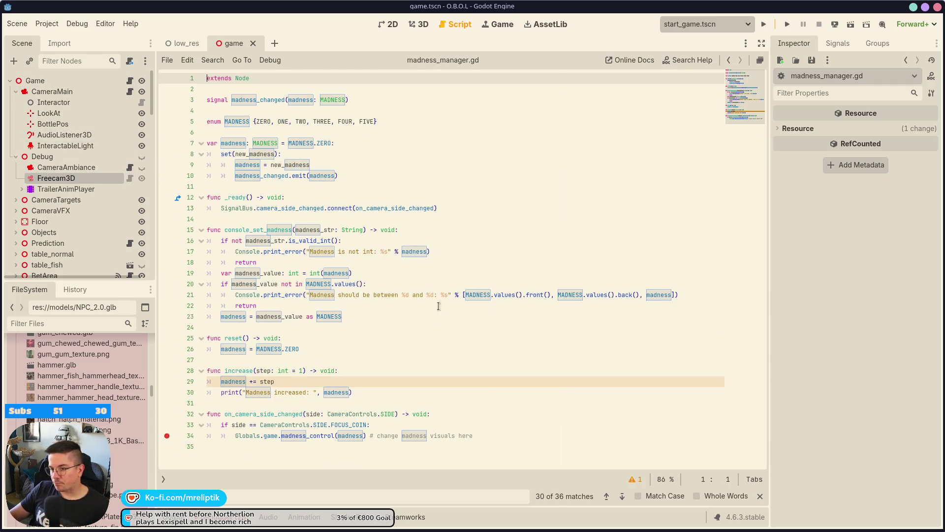
left_click(376, 327)
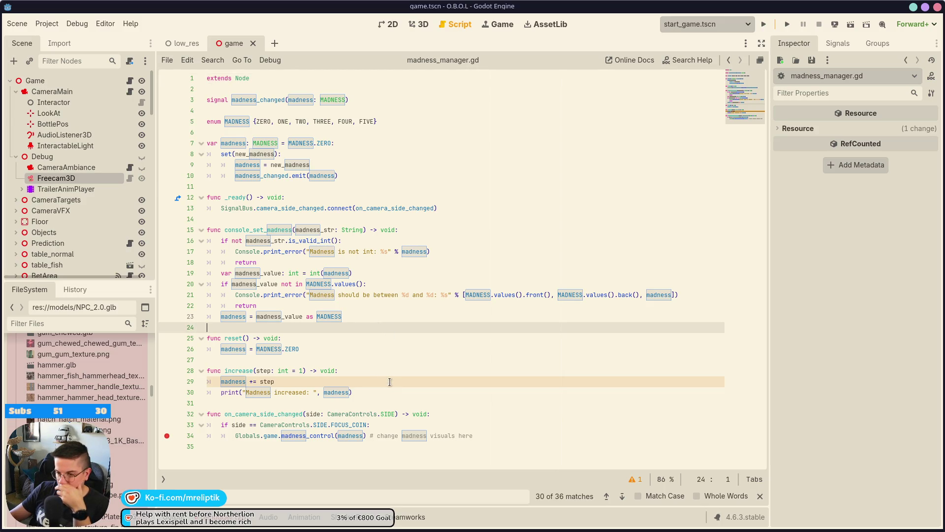
double_click(232, 381)
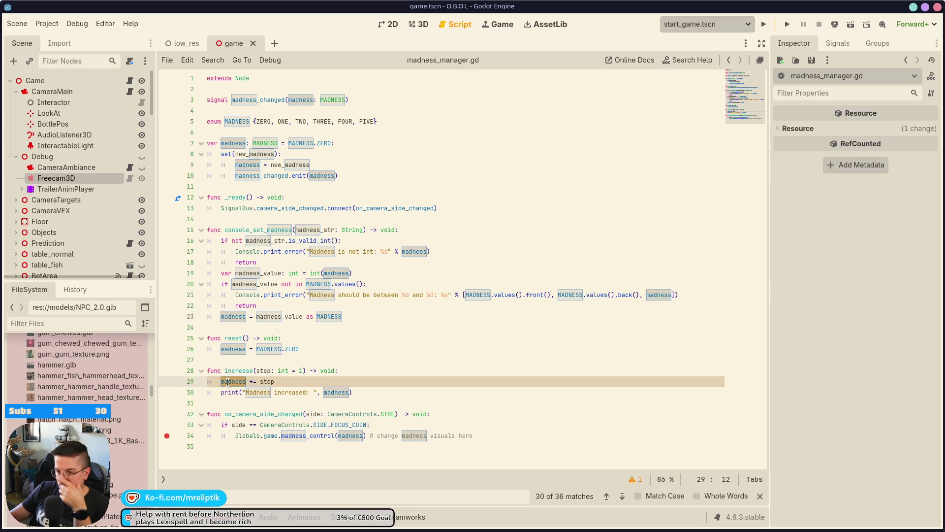
left_click(328, 340)
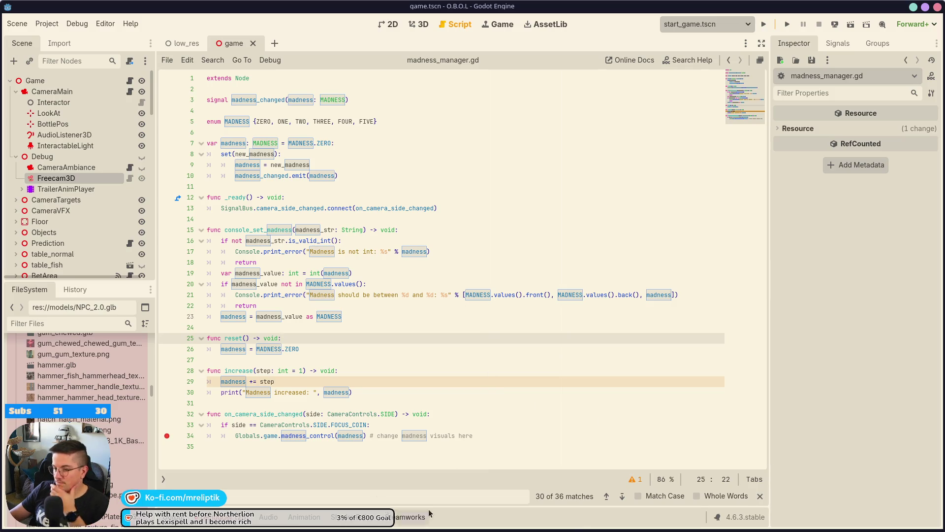
key("Escape")
left_click(433, 376)
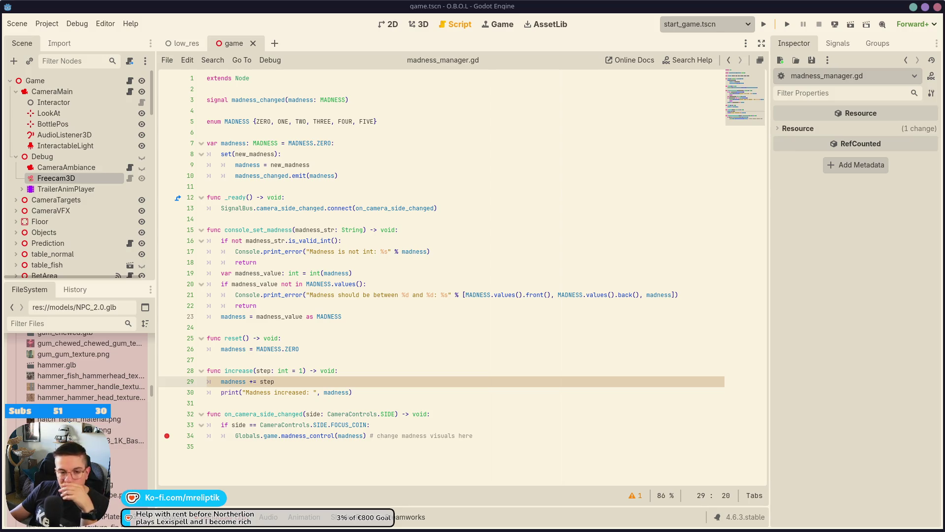
left_click(331, 392)
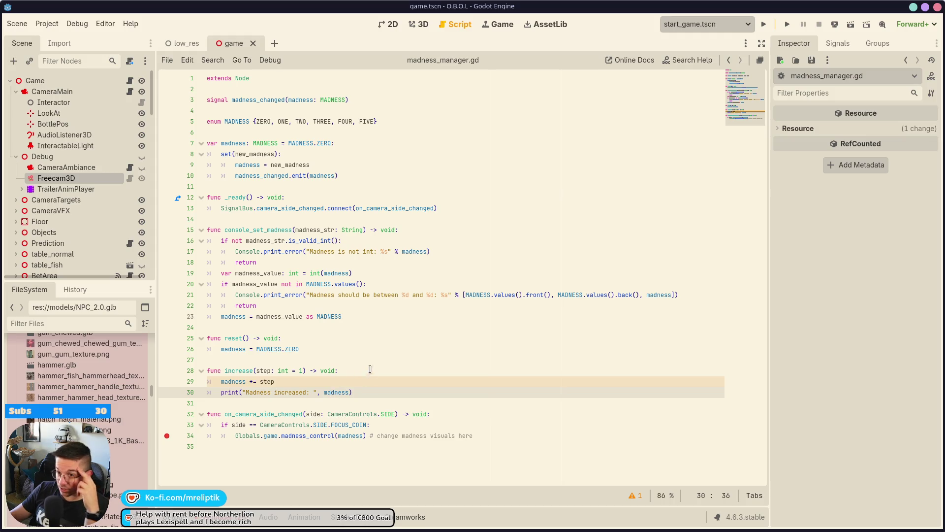
left_click(315, 349)
left_click(358, 360)
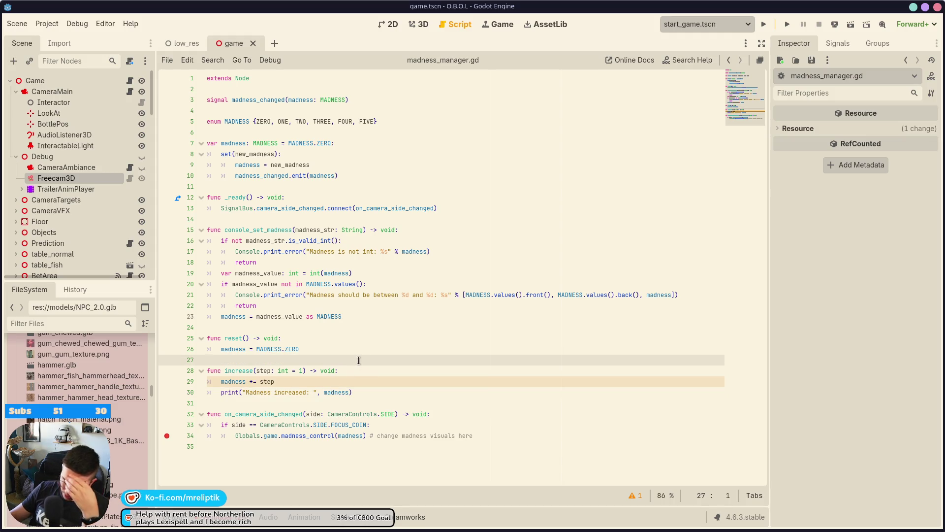